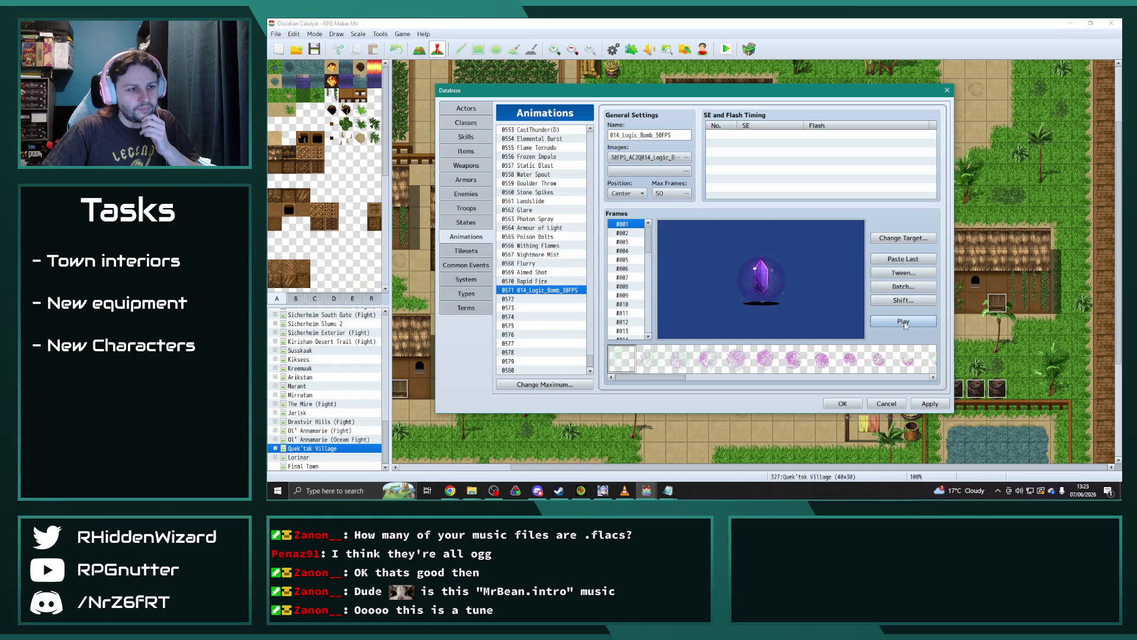
Step: Replay the copied Logic Bomb animation #0571 preview several times
left_click(903, 321)
left_click(905, 324)
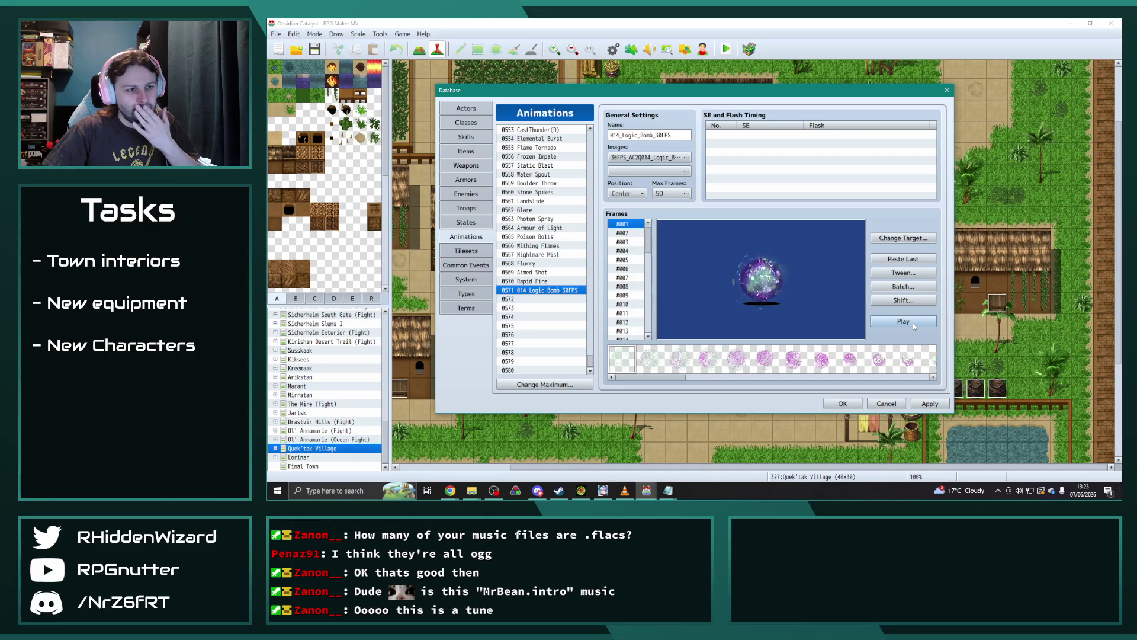
left_click(914, 326)
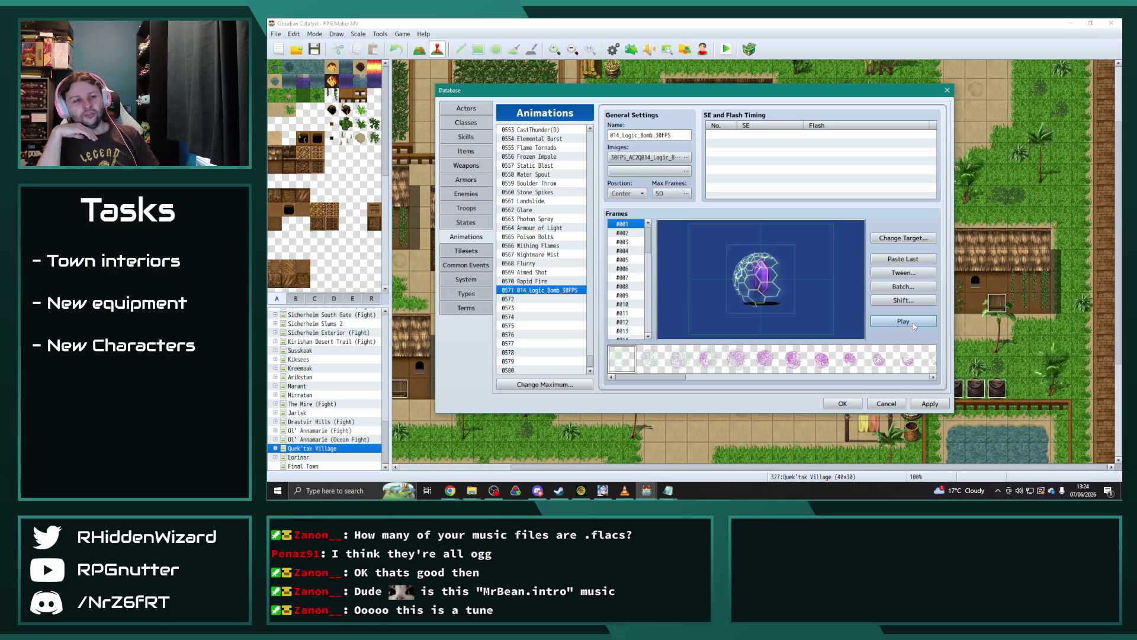
left_click(903, 321)
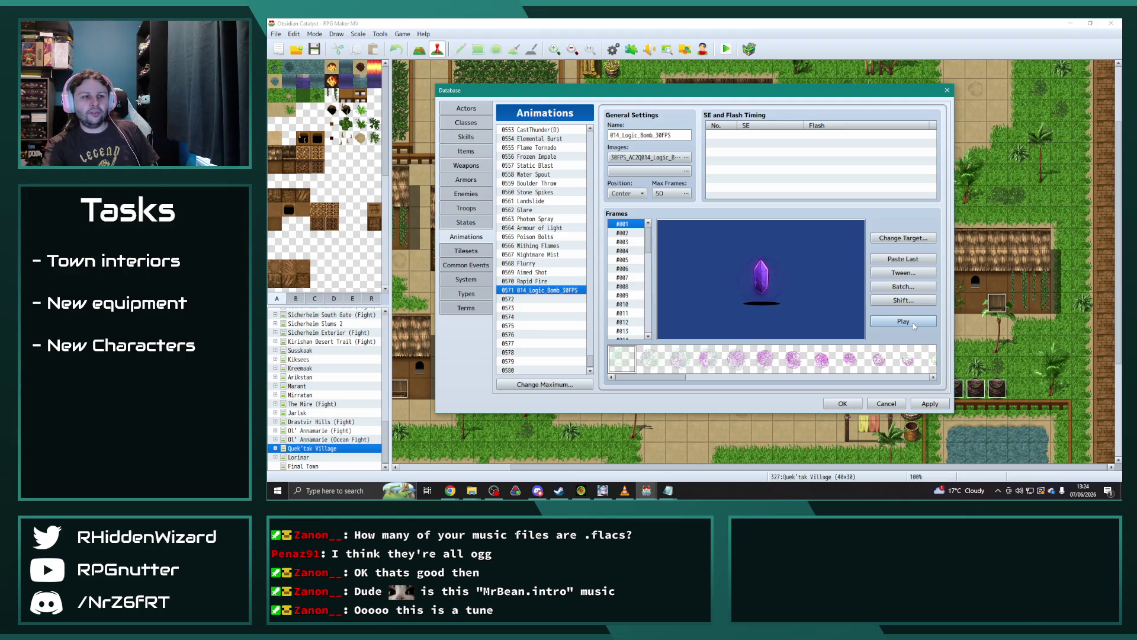
left_click(904, 321)
left_click(907, 323)
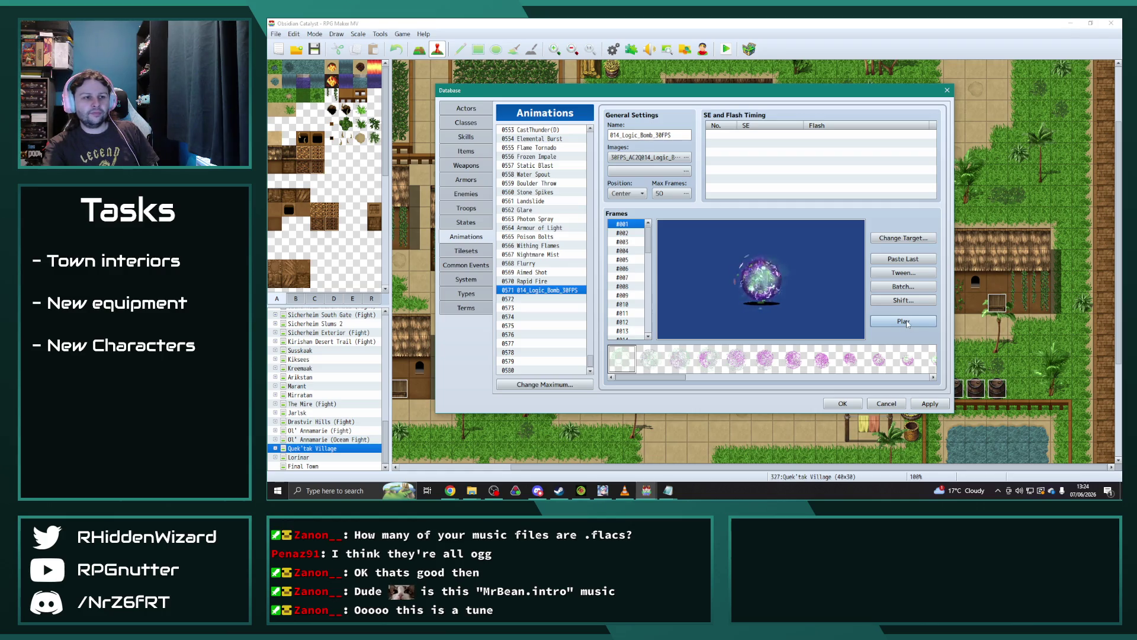
left_click(907, 323)
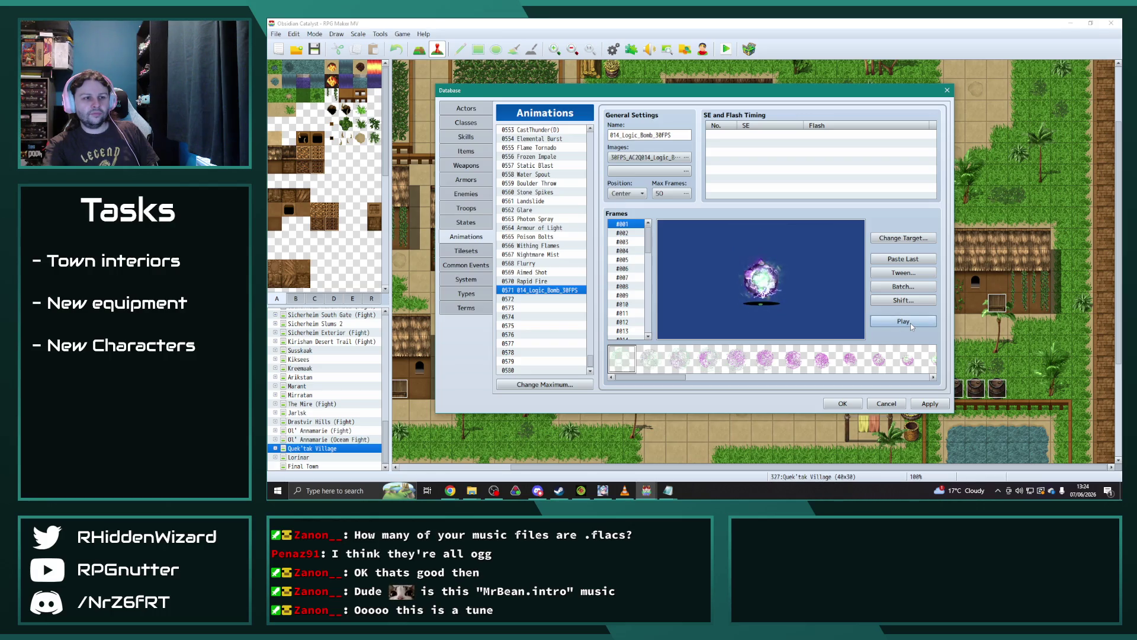
left_click(912, 326)
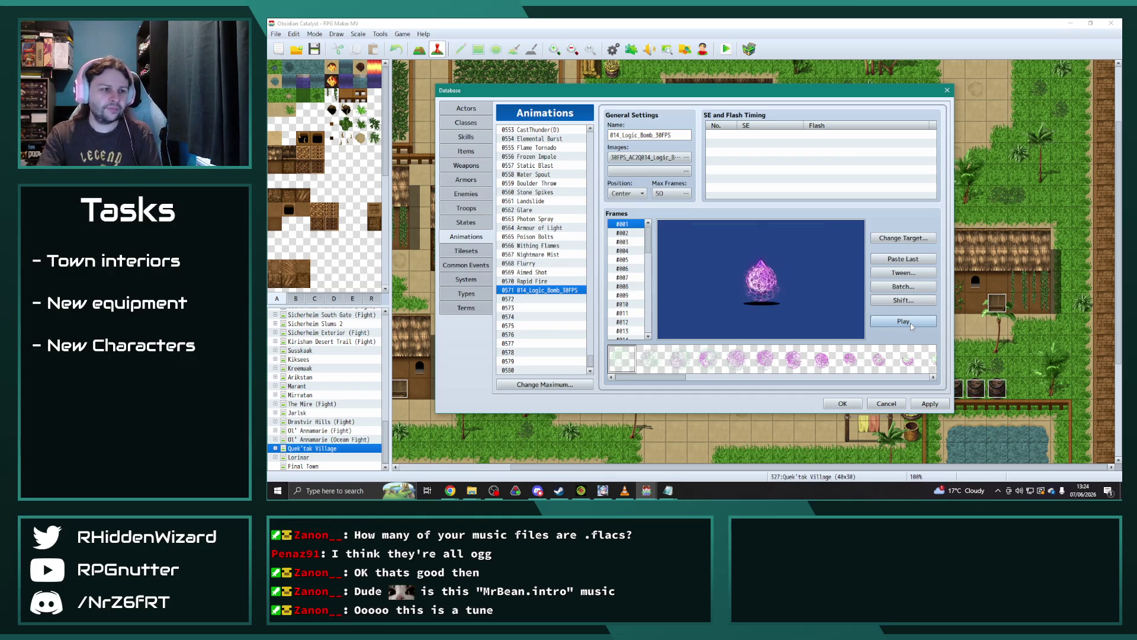
left_click(911, 326)
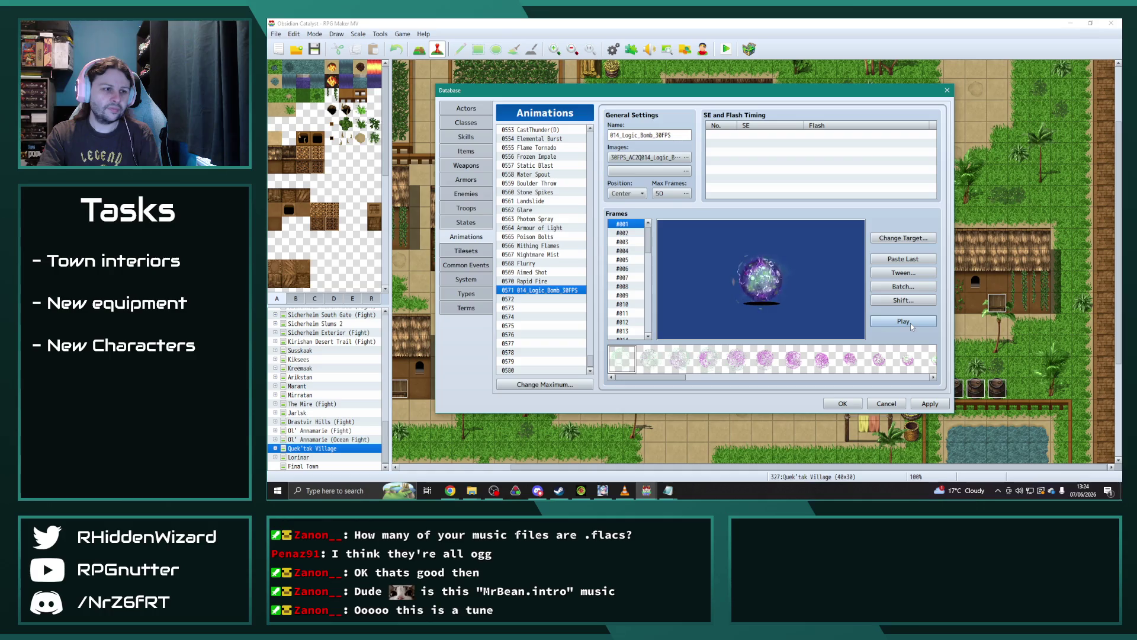
Step: Rename animation #0571 from 014_Logic_Bomb_30FPS to 'Thunder Bomb?'
left_click(912, 326)
double_click(681, 135)
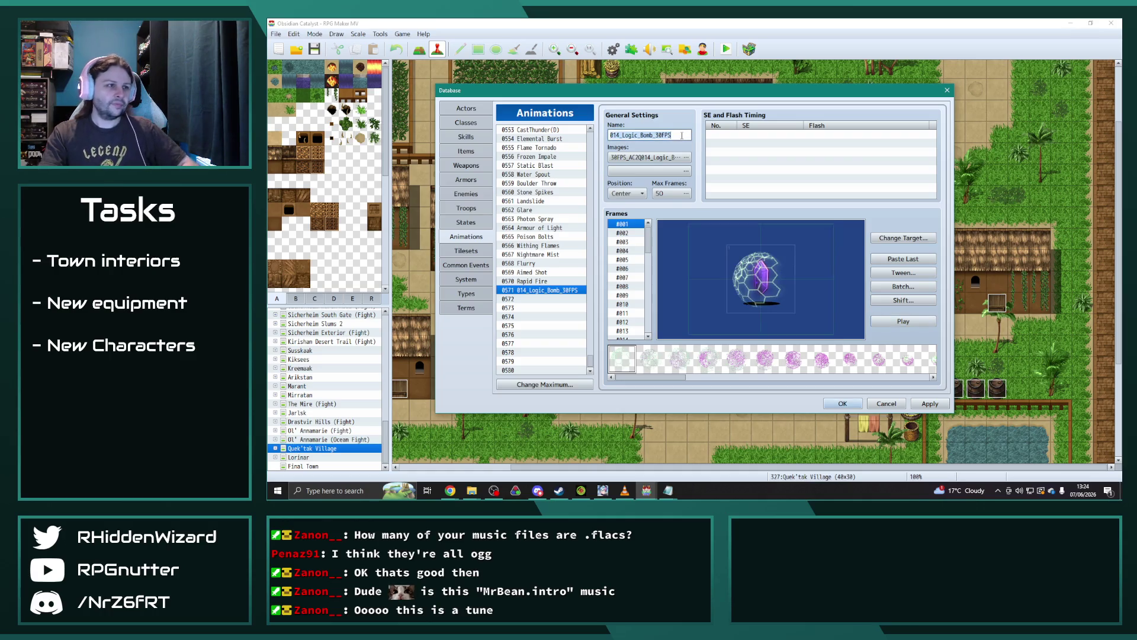
type("Thunder Bomb?")
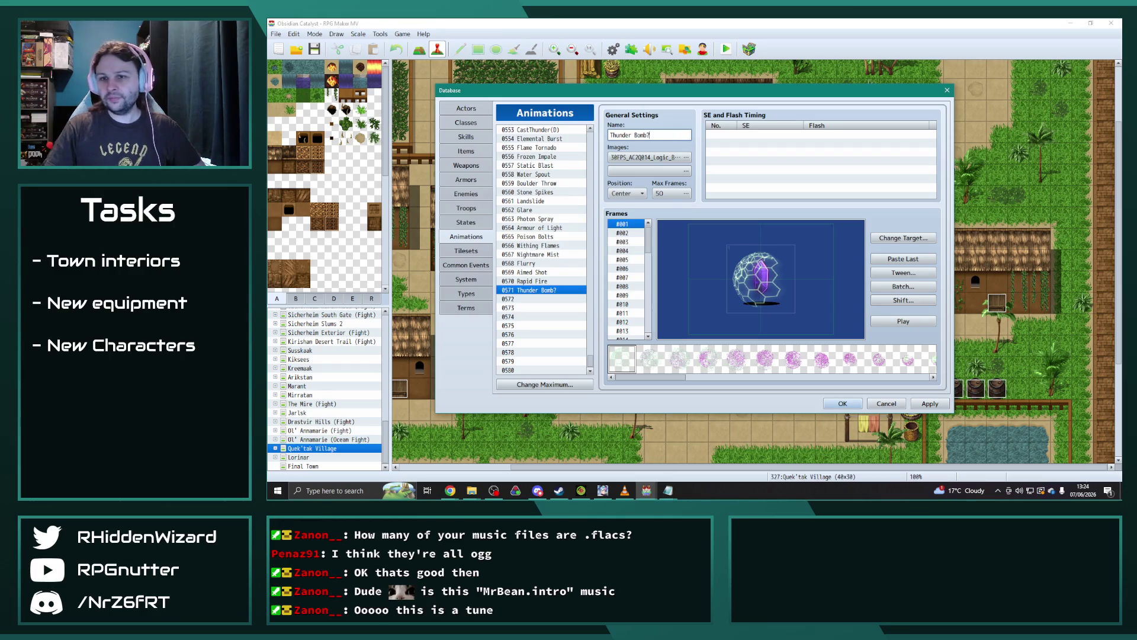
left_click(646, 491)
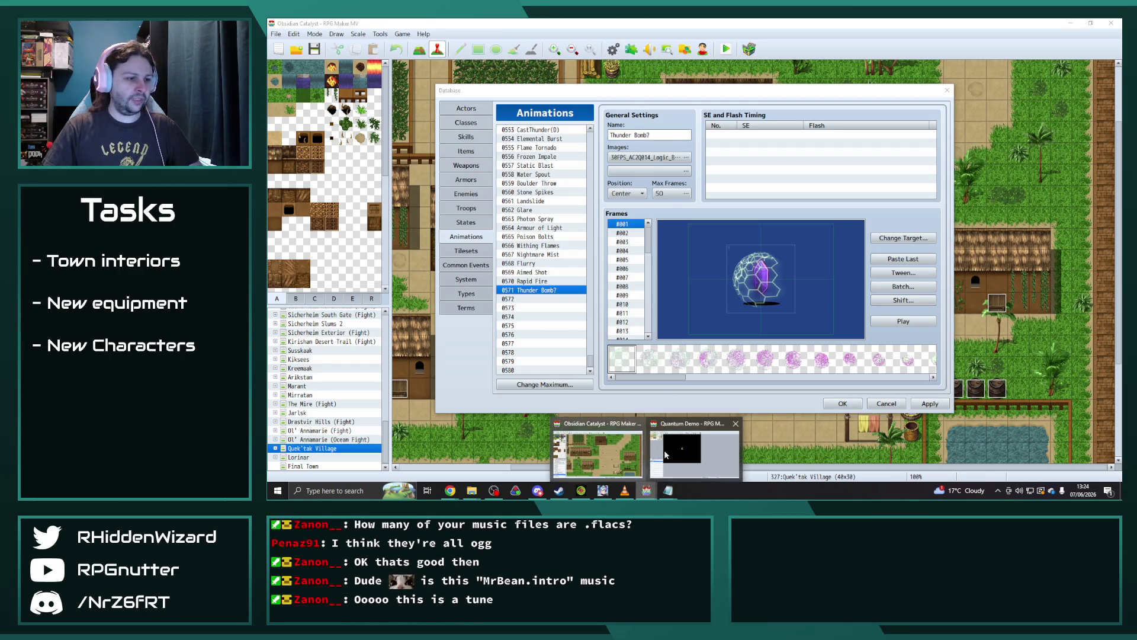
Step: Save the Obsidian Catalyst project, then bring the Quantum Demo editor back to the front
left_click(740, 451)
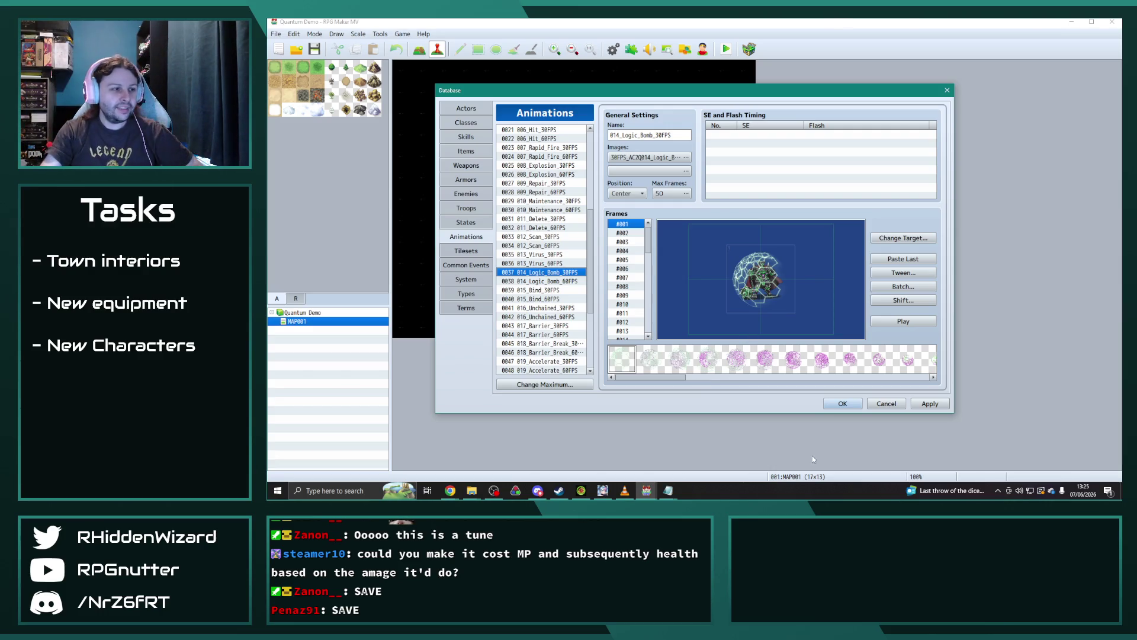
left_click(646, 490)
left_click(597, 456)
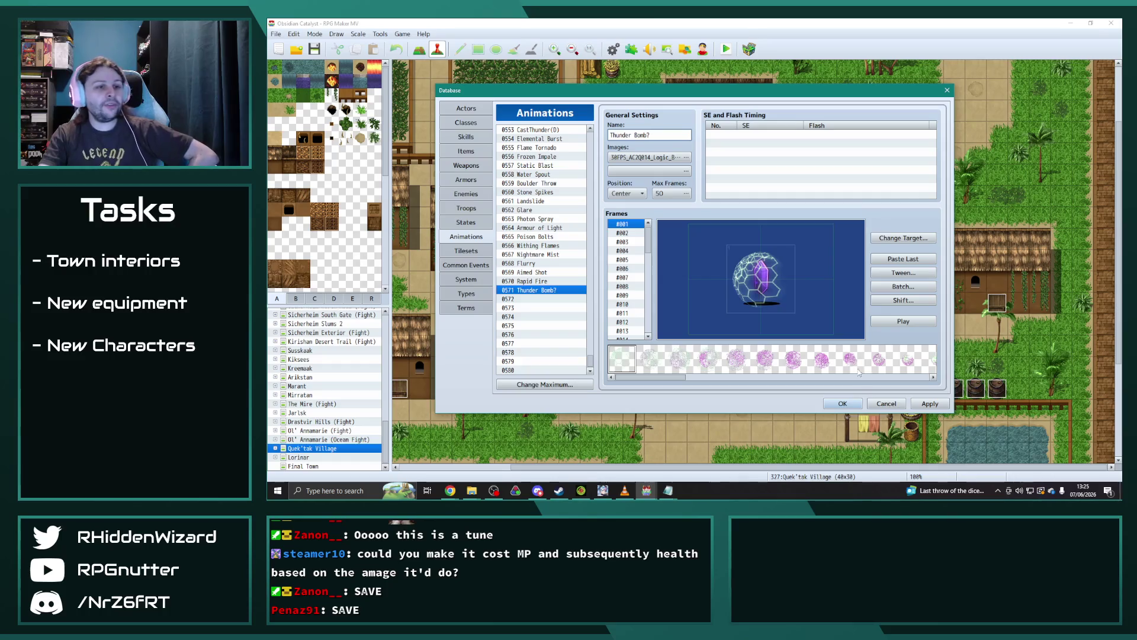
left_click(314, 49)
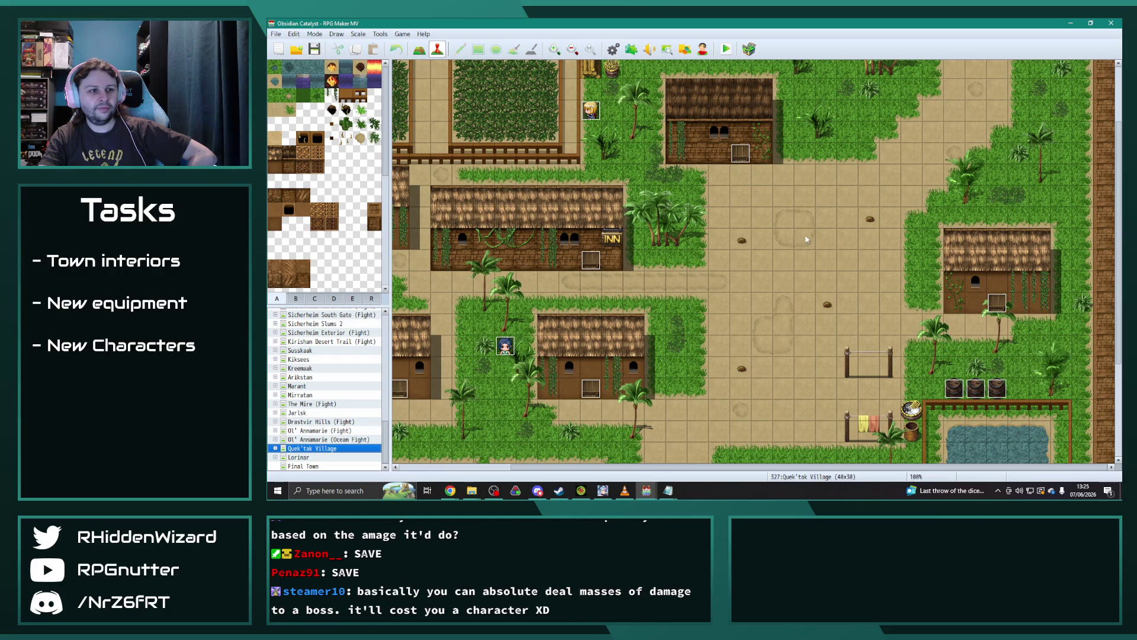
left_click(646, 491)
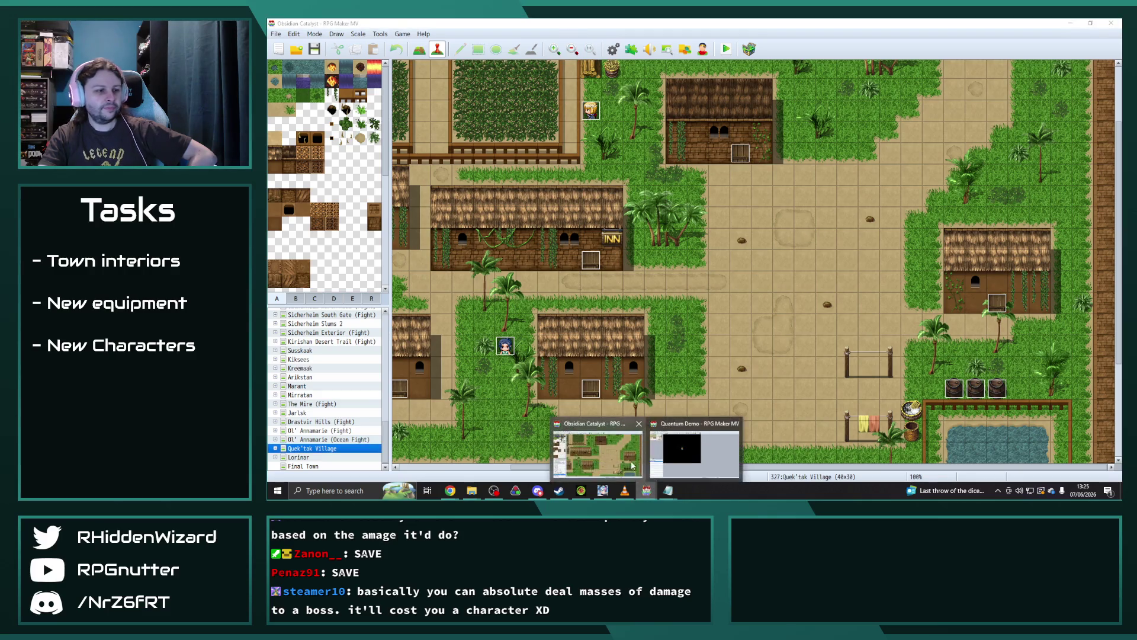
left_click(694, 459)
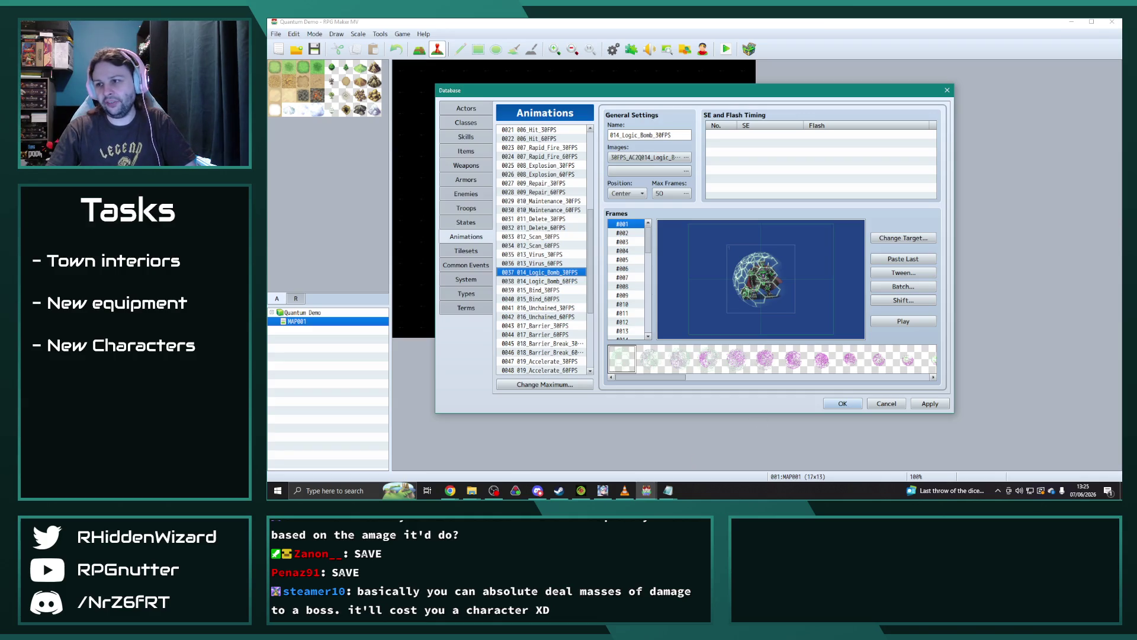
Step: Batch-set all cells of 016_Unchained_30FPS to 200% scale with Normal blend
left_click(539, 290)
scroll(542, 296, "down", 2)
left_click(553, 255)
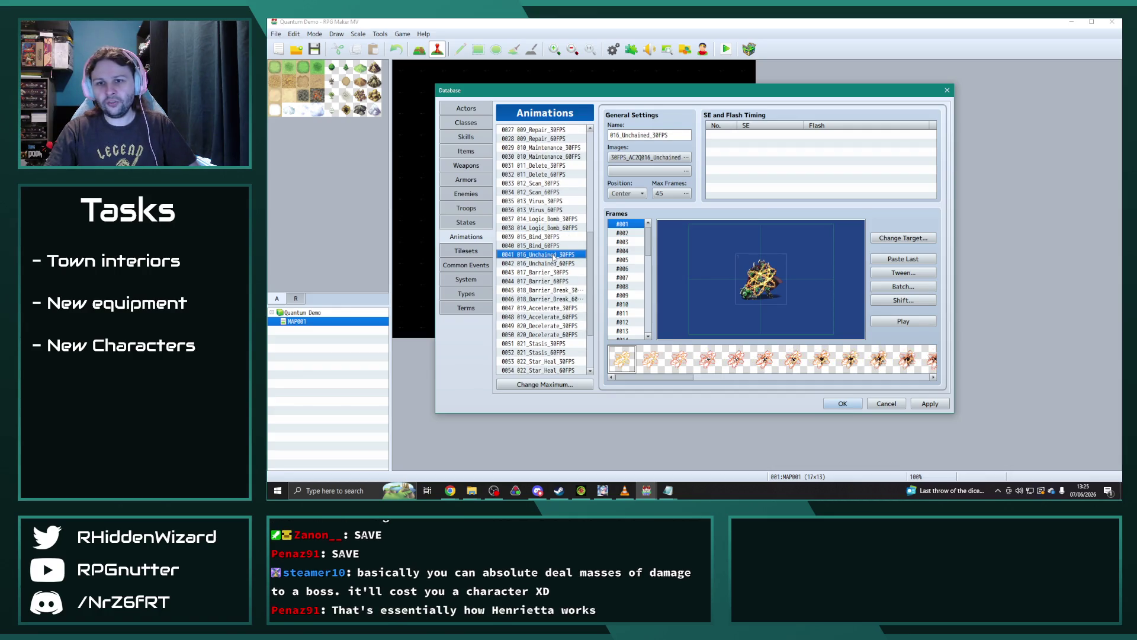
left_click(903, 286)
left_click(910, 295)
left_click(910, 317)
double_click(917, 305)
type("200")
left_click(886, 349)
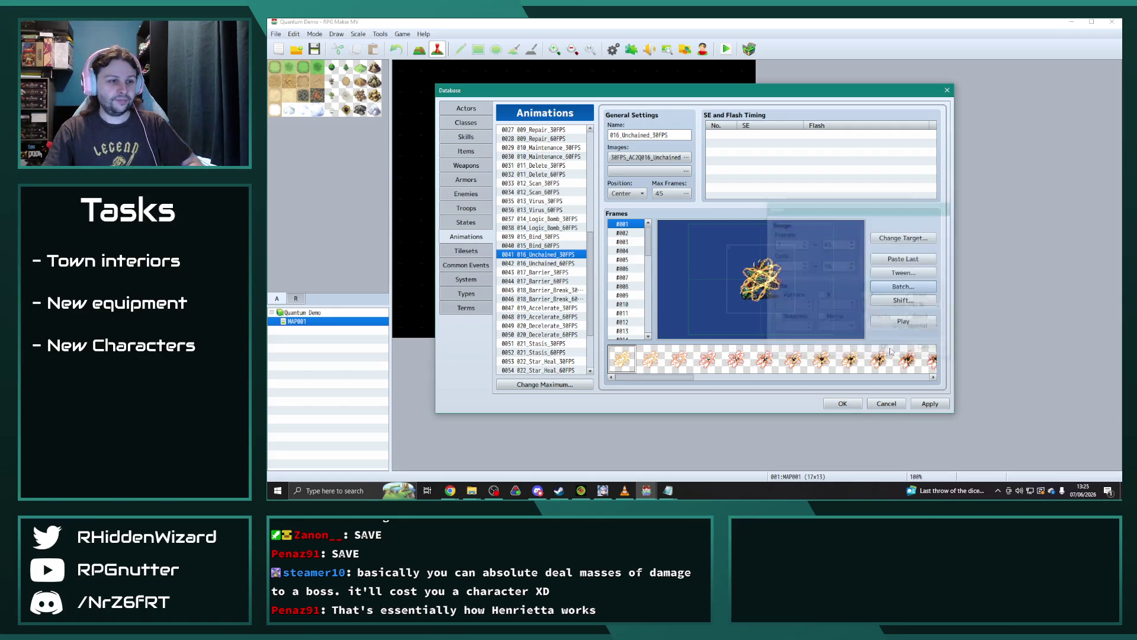
Step: Preview the enlarged Unchained animation a few times
left_click(901, 323)
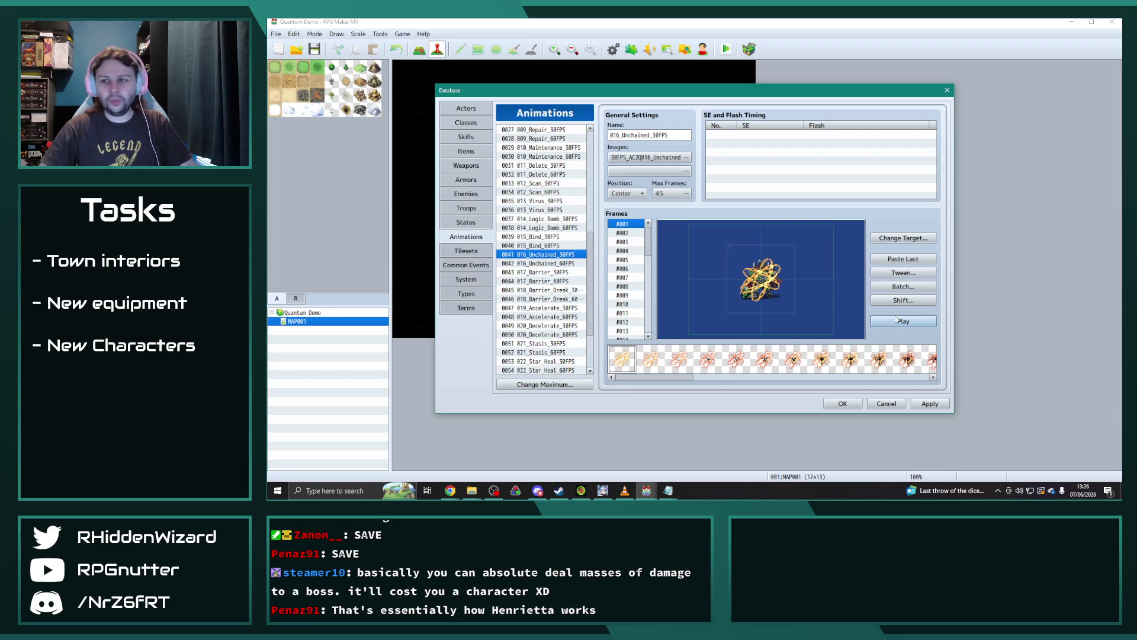
left_click(896, 320)
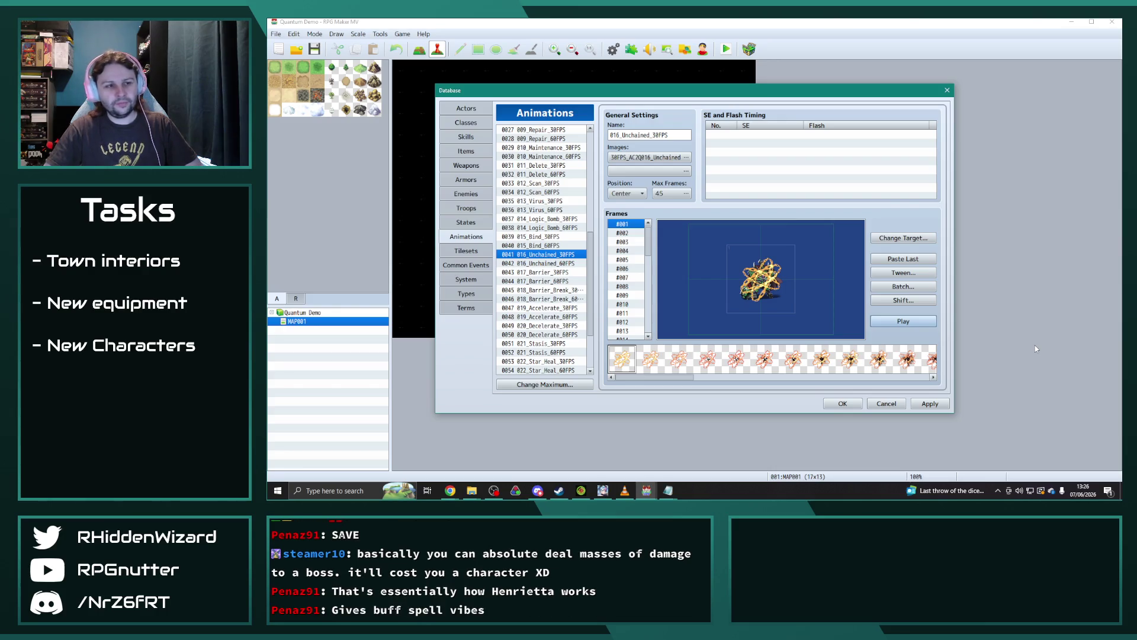
left_click(927, 323)
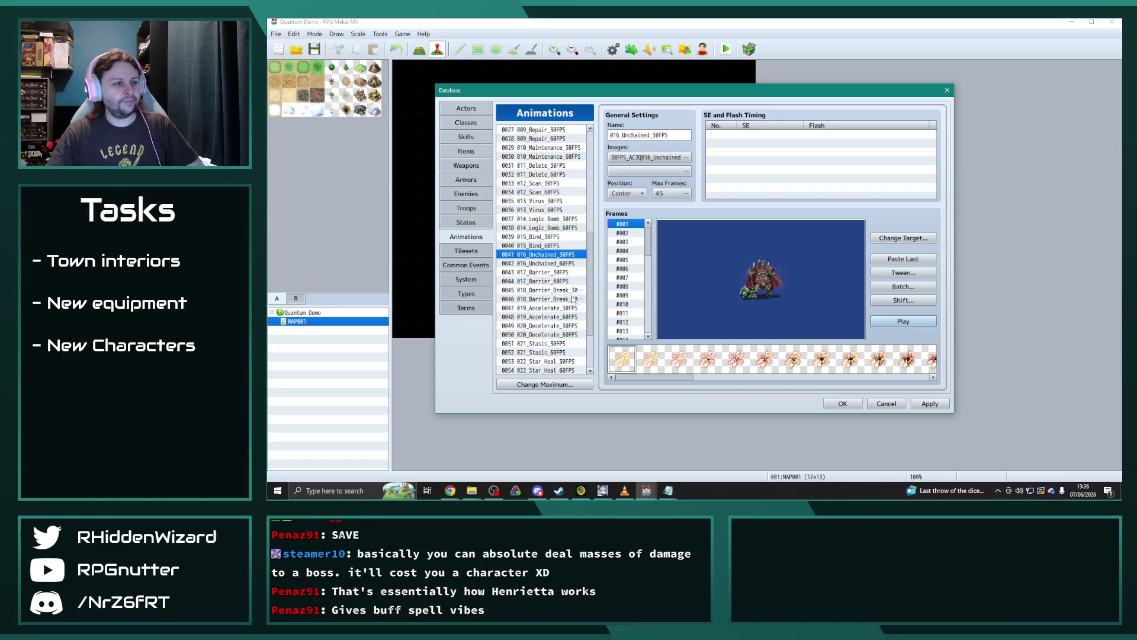
Step: Browse the animation list from 017_Barrier down to 024_Star_Flare_30FPS
scroll(568, 284, "down", 2)
left_click(557, 237)
left_click(556, 254)
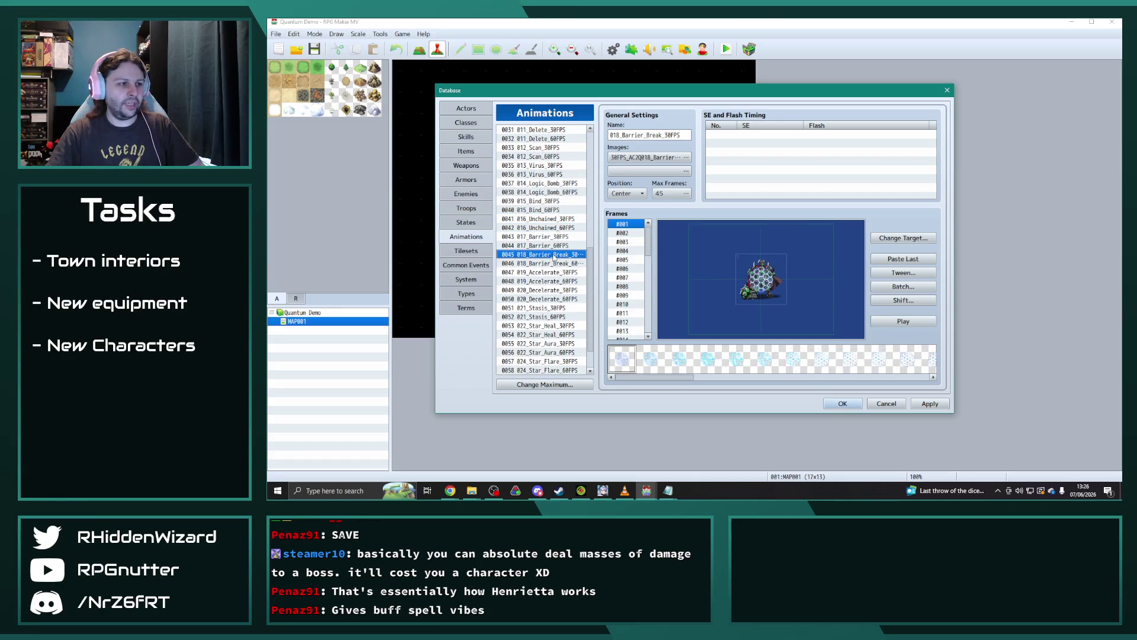
left_click(554, 273)
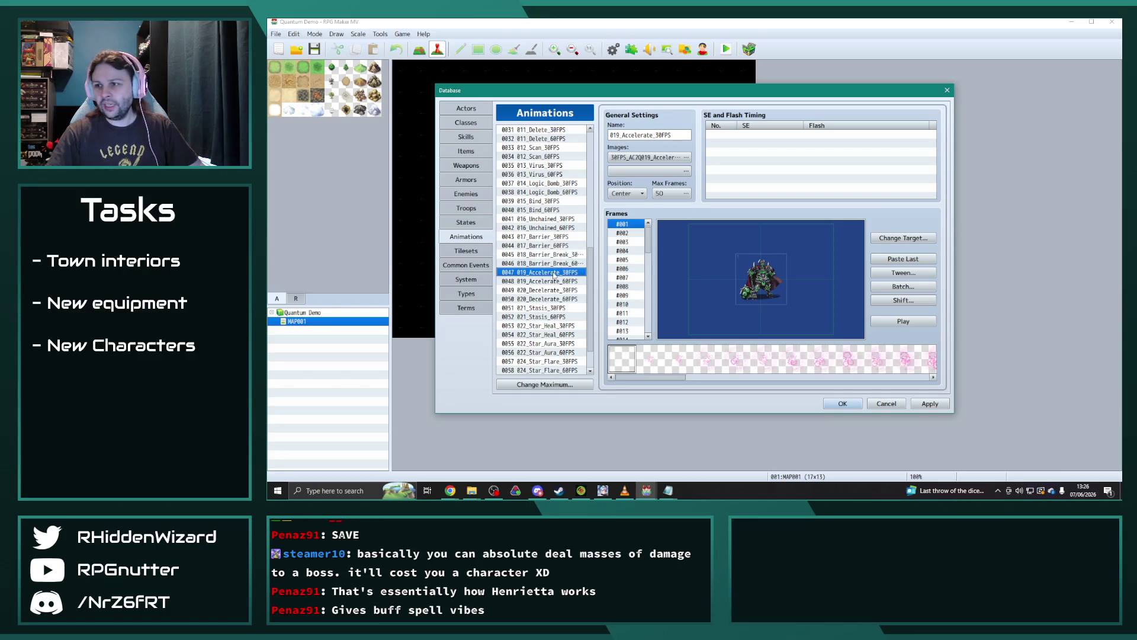
left_click(553, 290)
left_click(551, 308)
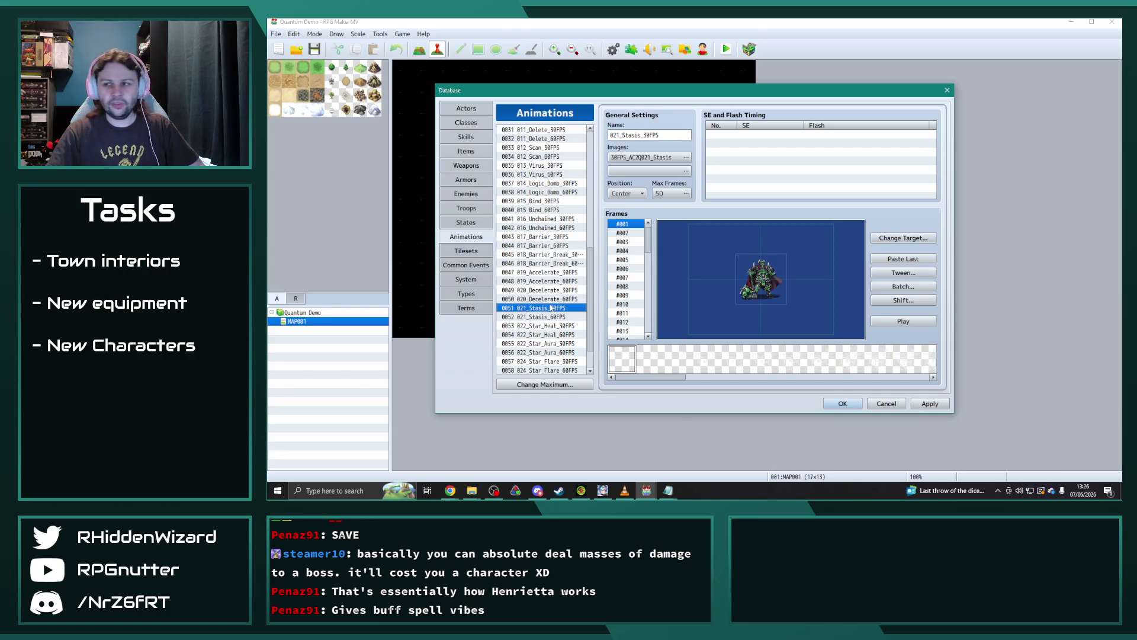
scroll(551, 308, "down", 2)
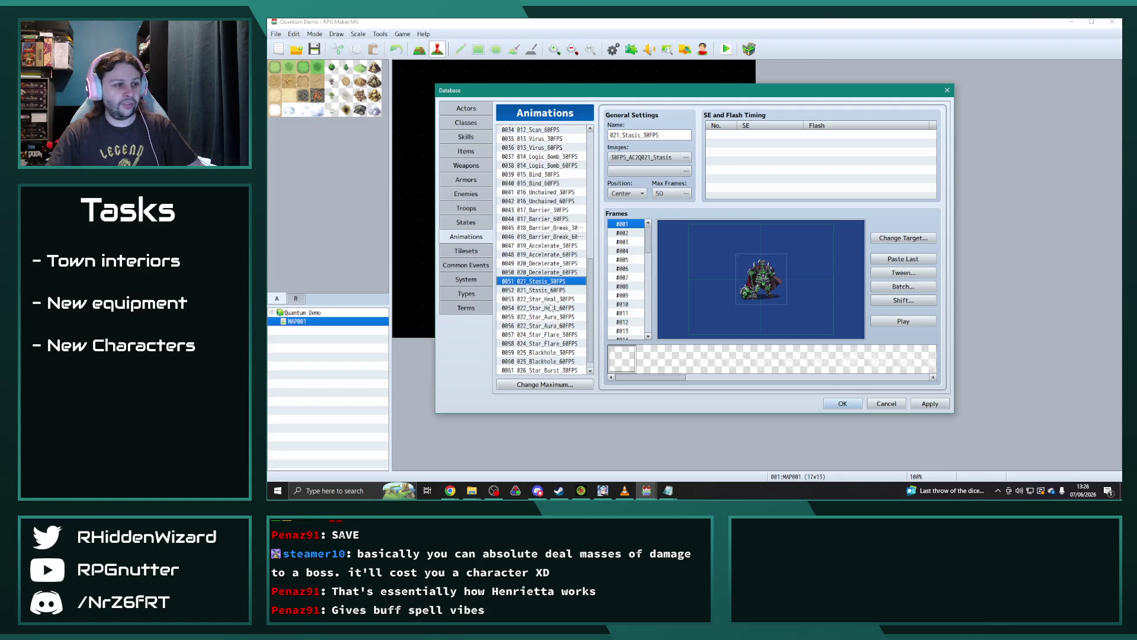
left_click(555, 290)
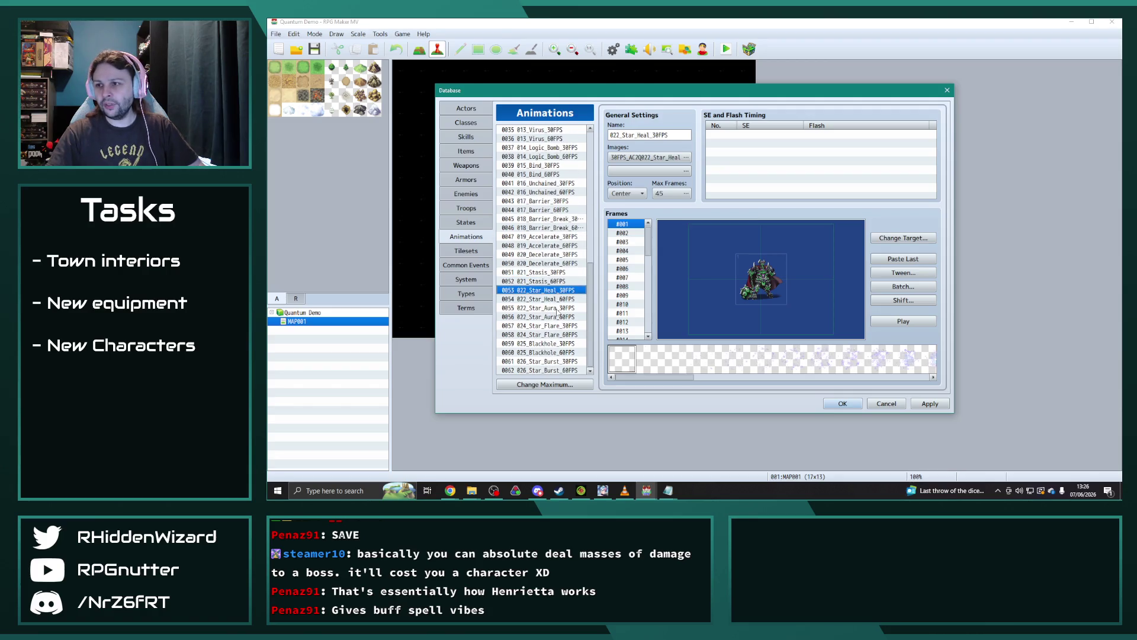
left_click(557, 308)
left_click(551, 325)
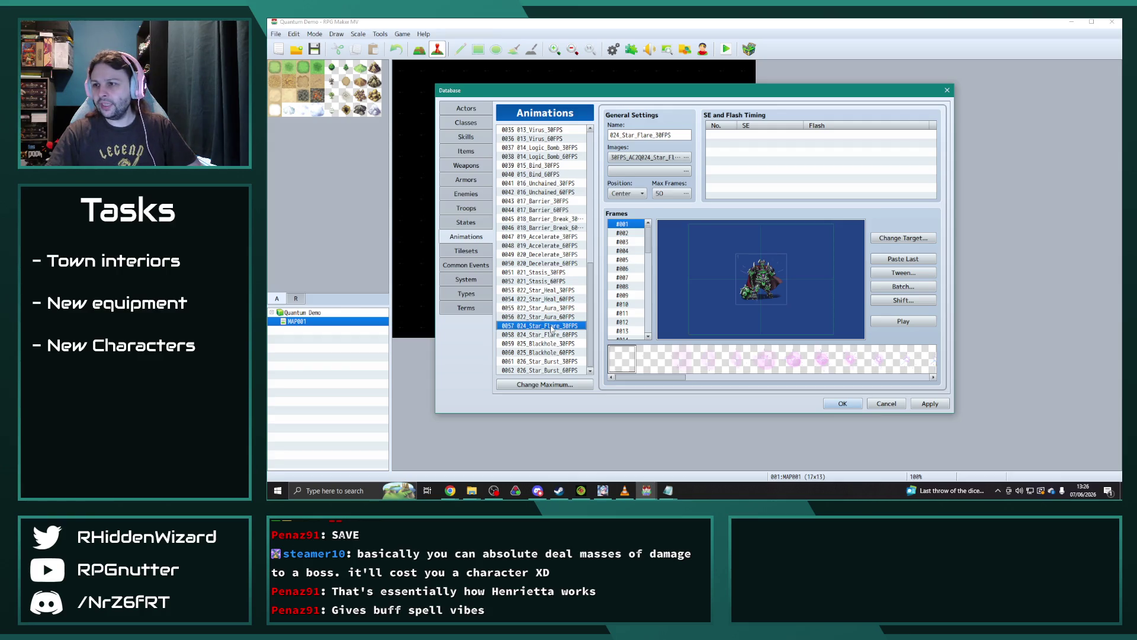
Step: Batch-scale the Star Flare cells to 25% with Normal blend and preview it
left_click(903, 287)
left_click(910, 295)
left_click(910, 317)
double_click(916, 305)
type("25")
left_click(886, 349)
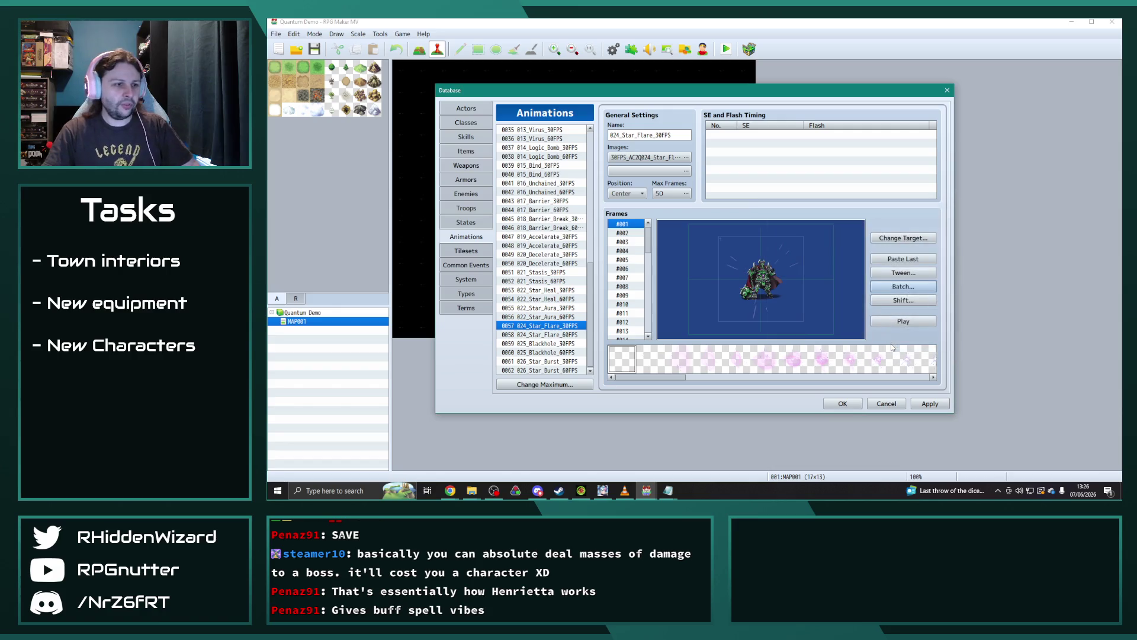
left_click(906, 325)
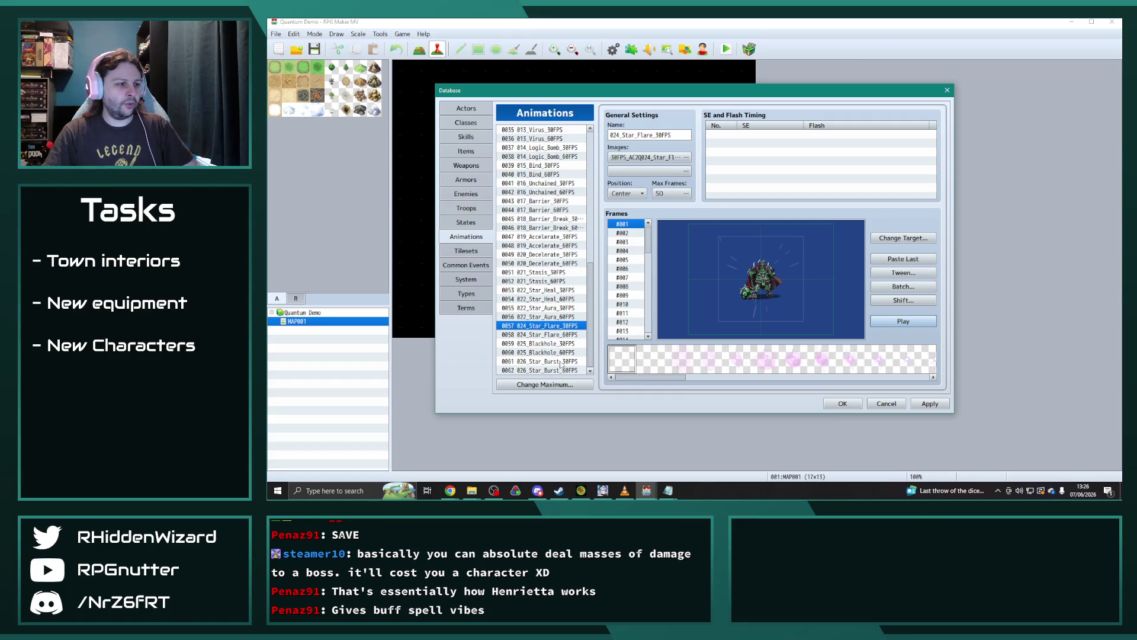
Step: Preview the 026_Star_Burst and 025_Blackhole animations
left_click(562, 362)
left_click(910, 327)
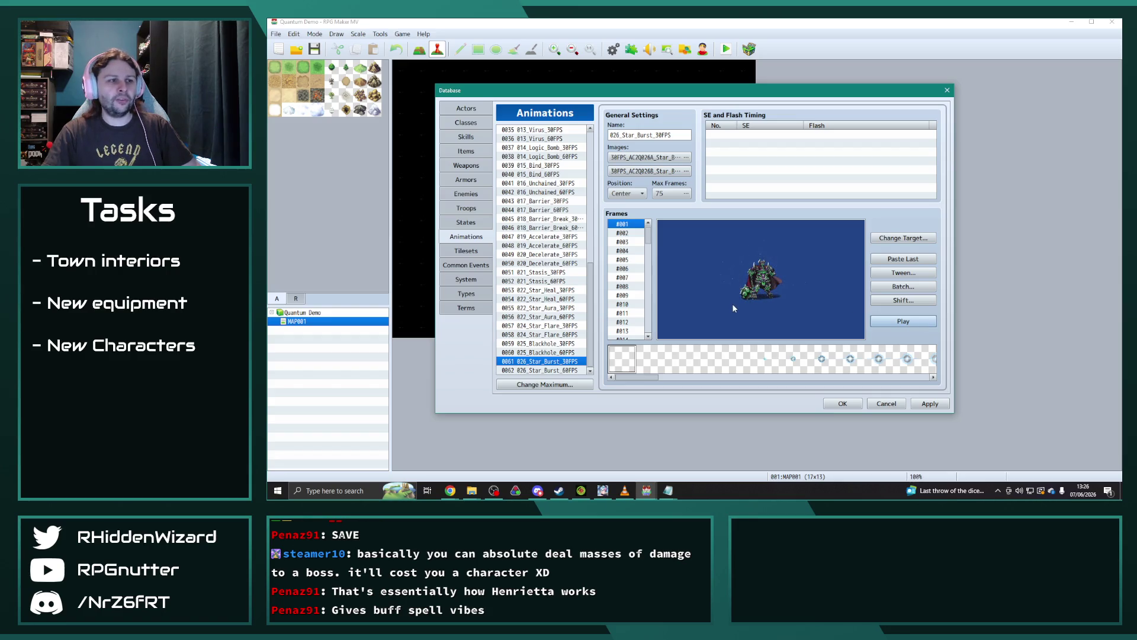
left_click(548, 343)
left_click(924, 321)
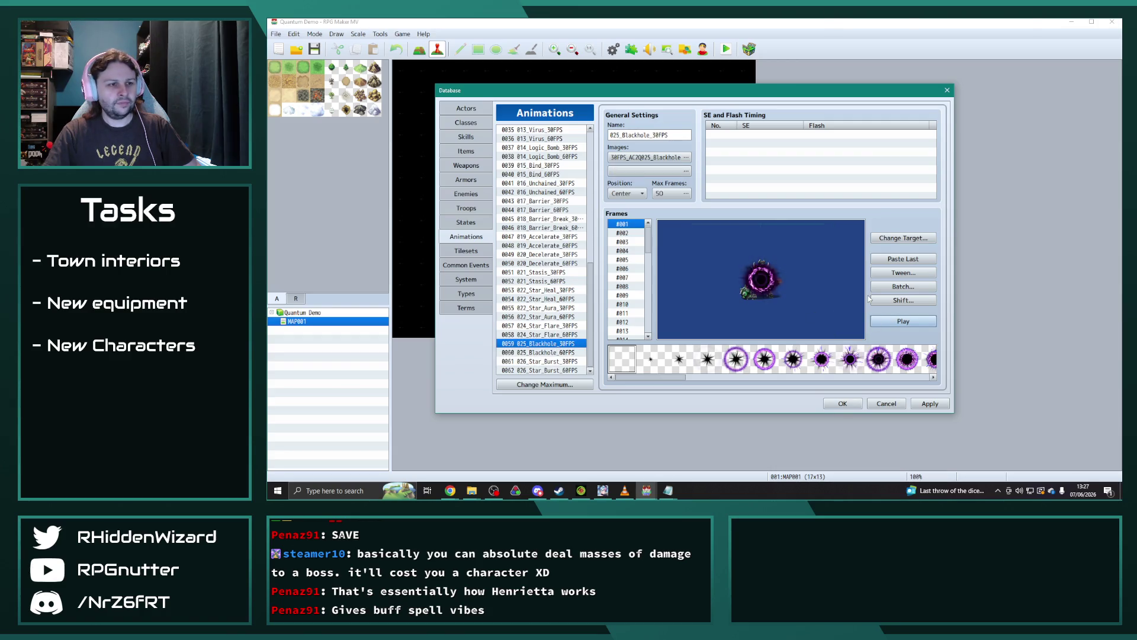
Step: Reselect 024_Star_Flare_30FPS and play its preview through several times
left_click(551, 325)
left_click(917, 321)
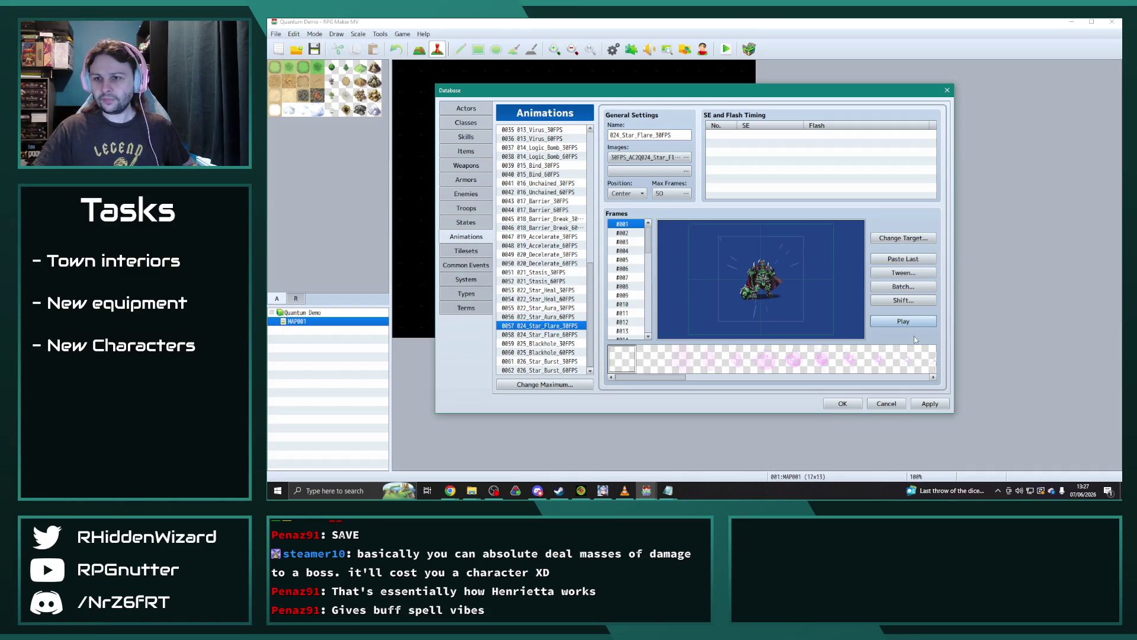
left_click(905, 323)
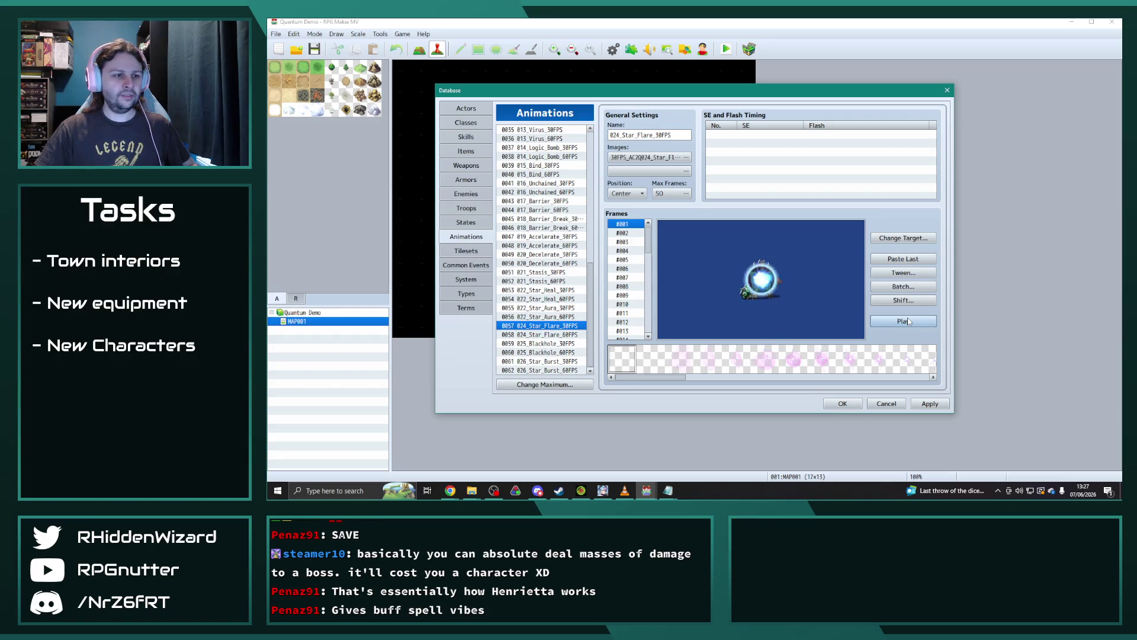
left_click(909, 321)
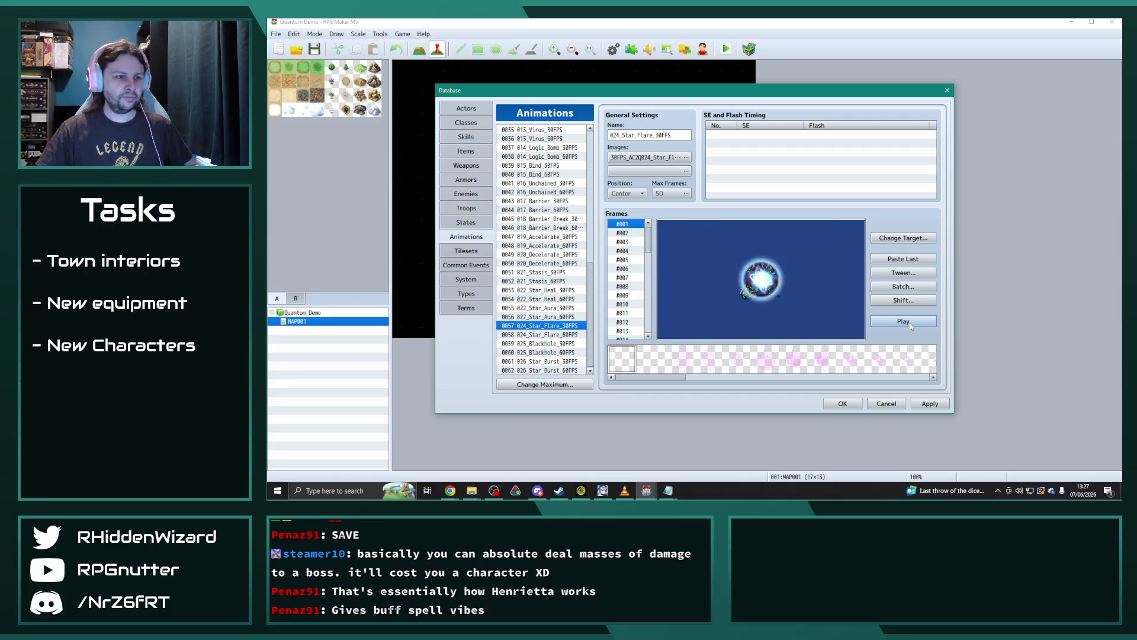
left_click(910, 325)
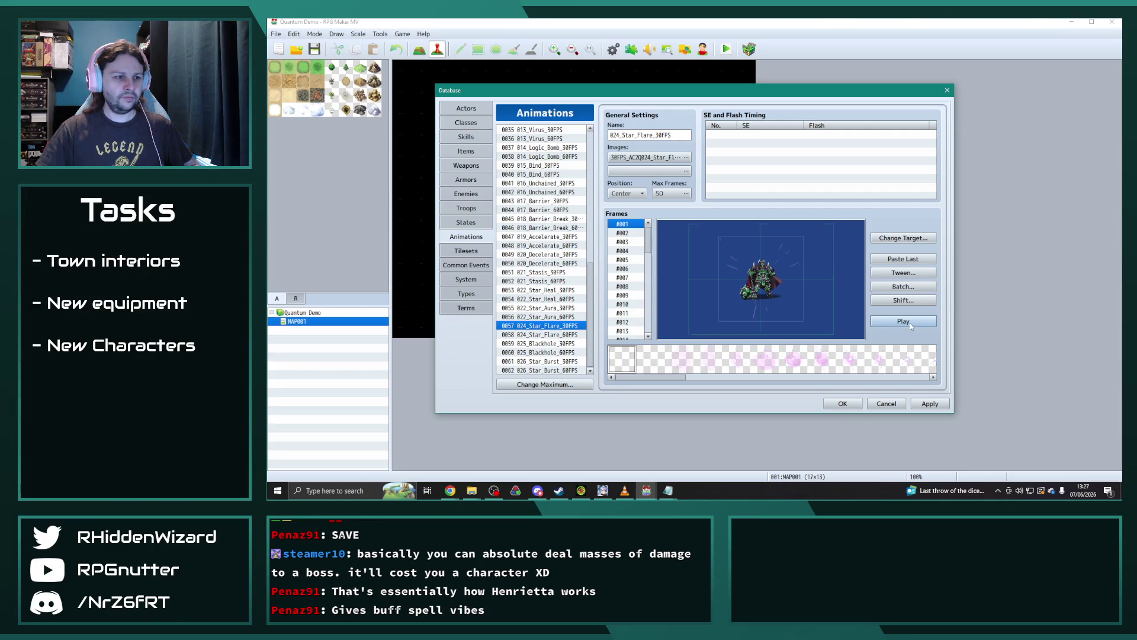
left_click(471, 490)
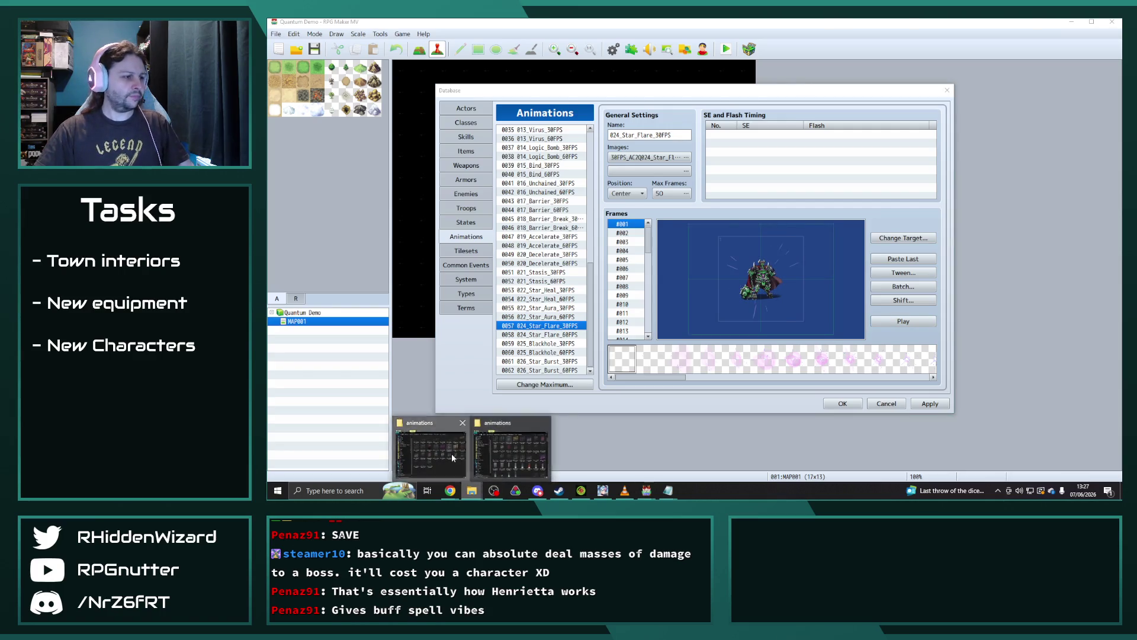
Step: Paste the 30FPS_AC2Q024_Star_Flare sheet into Radiant Army IV's img/animations folder
left_click(537, 459)
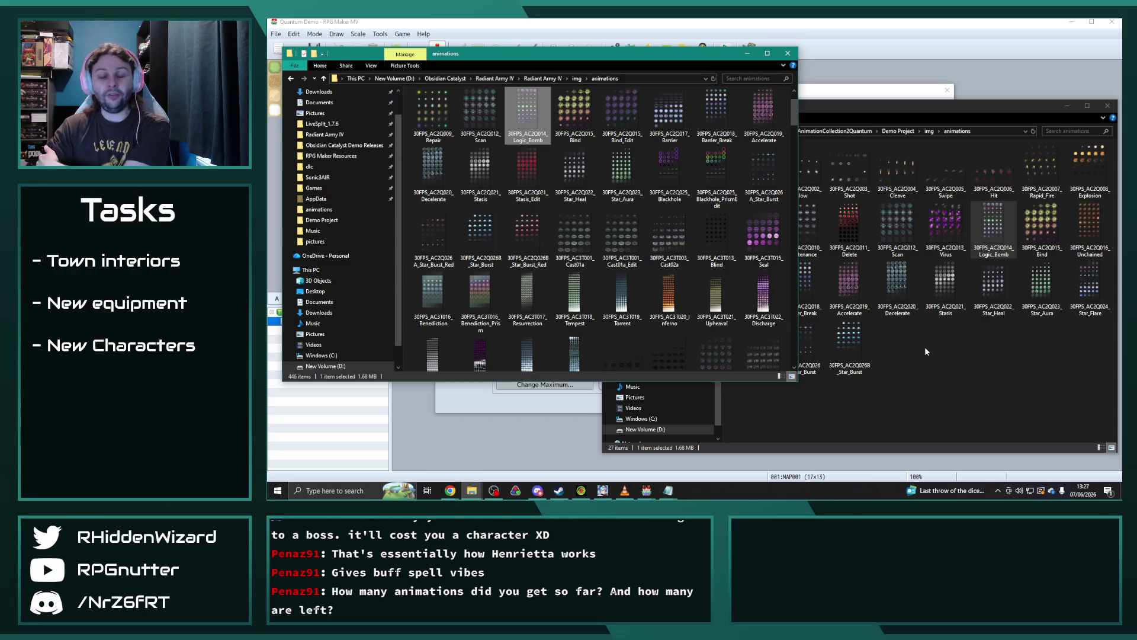
left_click(987, 358)
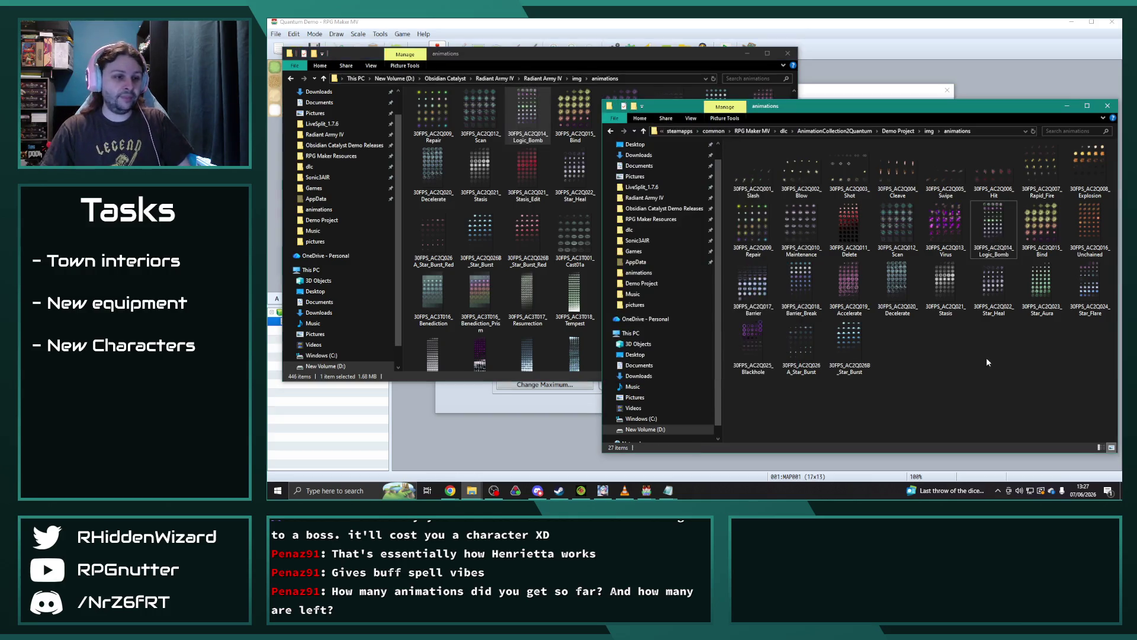
left_click(1090, 288)
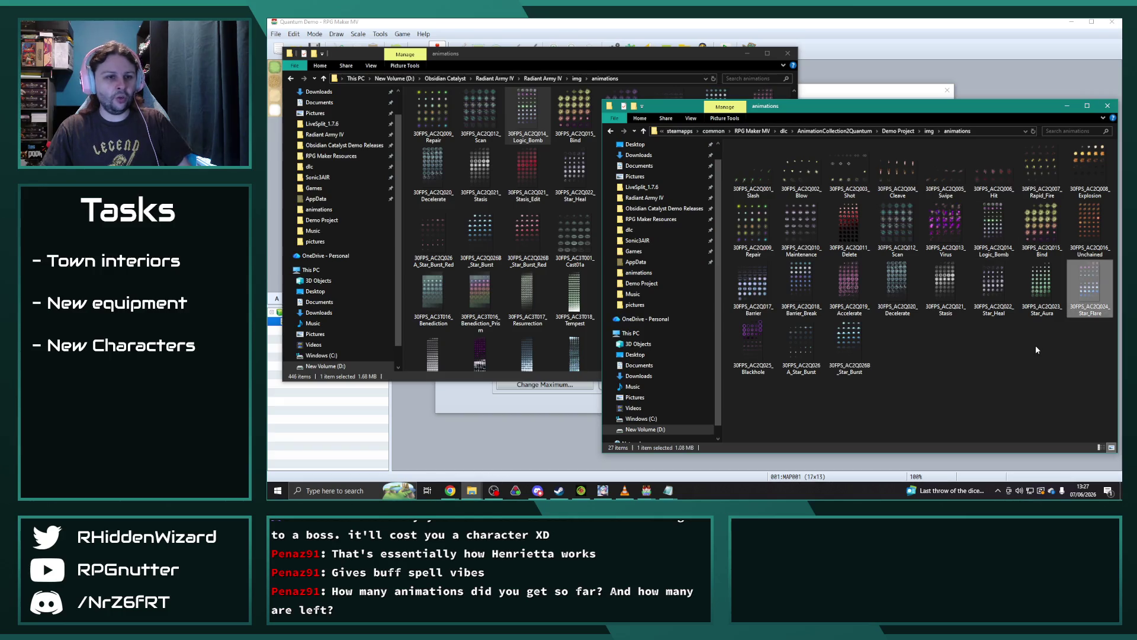
left_click(688, 61)
key("ctrl+v")
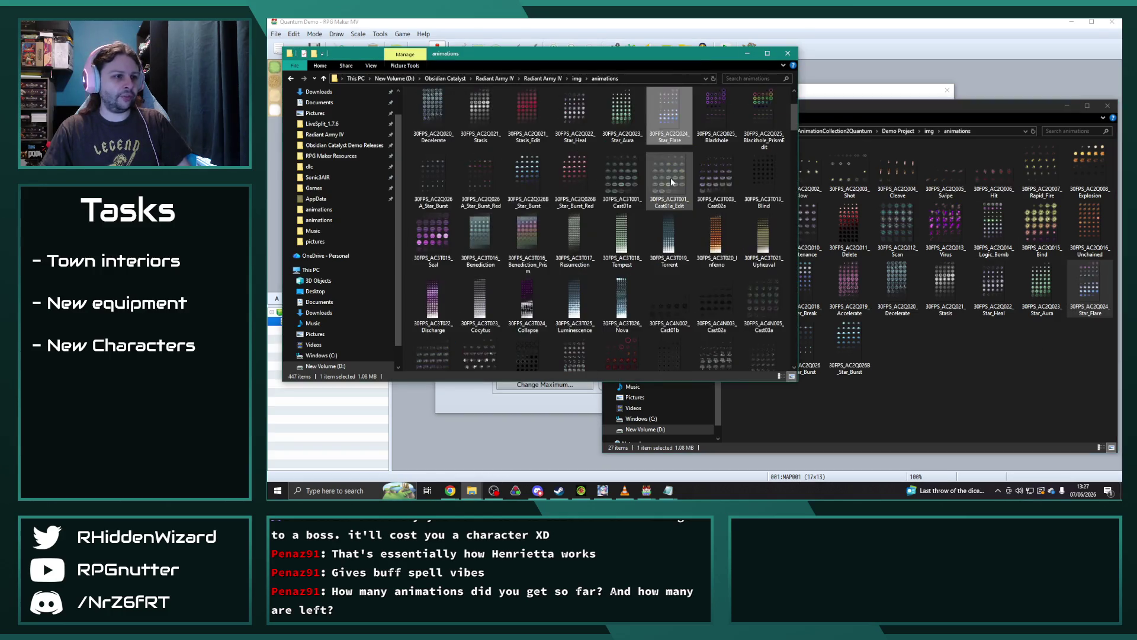
left_click(860, 22)
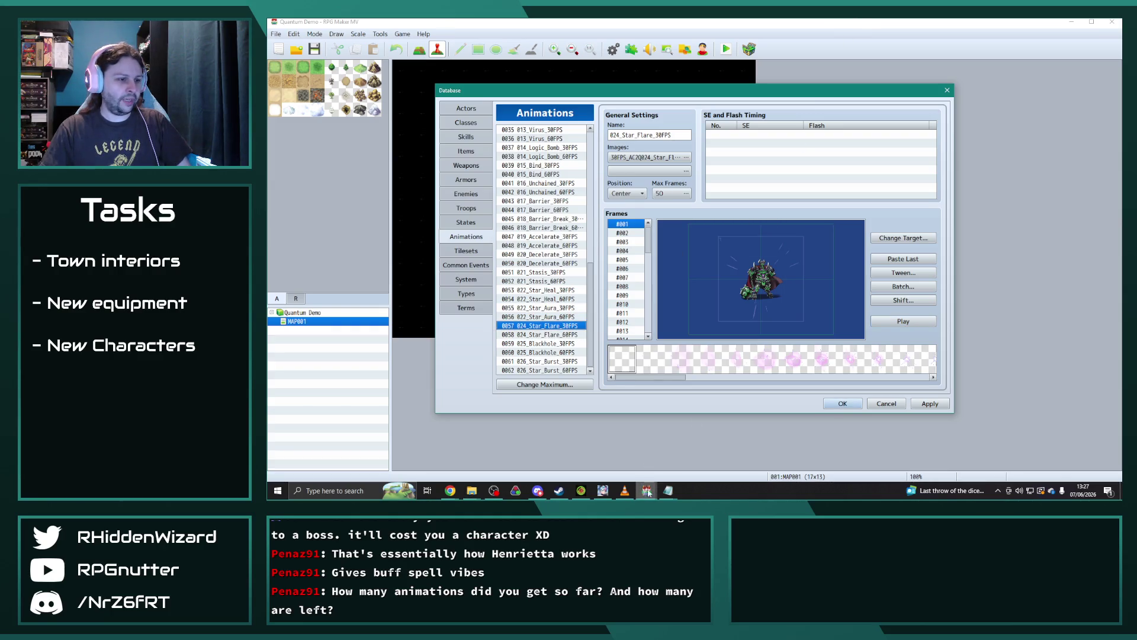
Step: Name Obsidian Catalyst's animation 0572 'Star Flare' and preview it
mouse_move(647, 489)
left_click(613, 451)
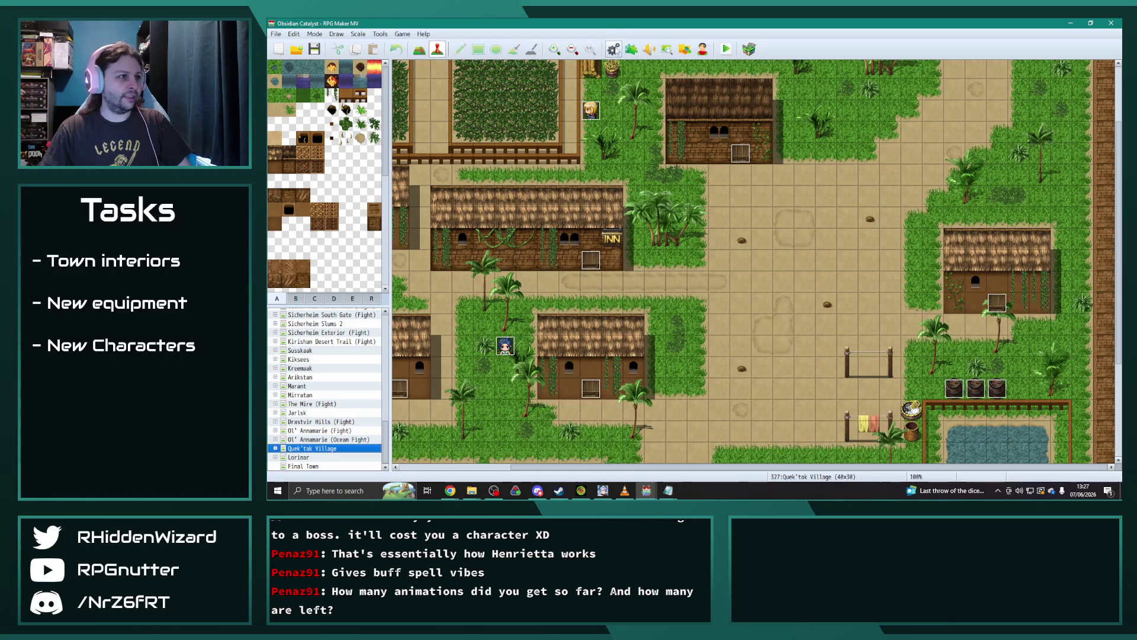
left_click(533, 299)
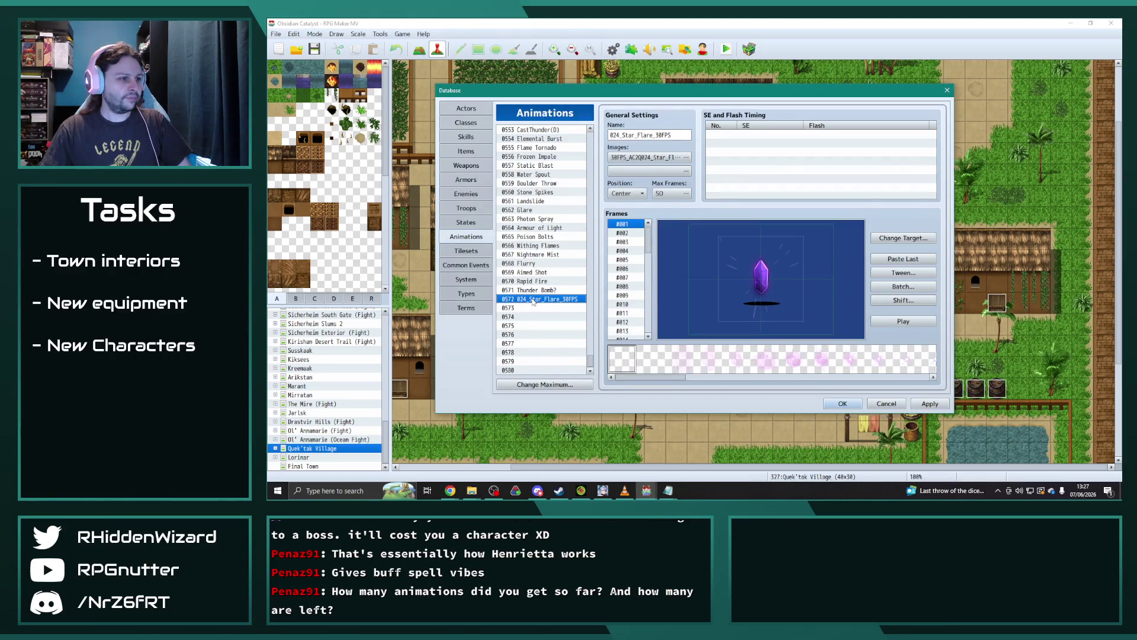
left_click(670, 133)
type("Star Flare")
left_click(905, 323)
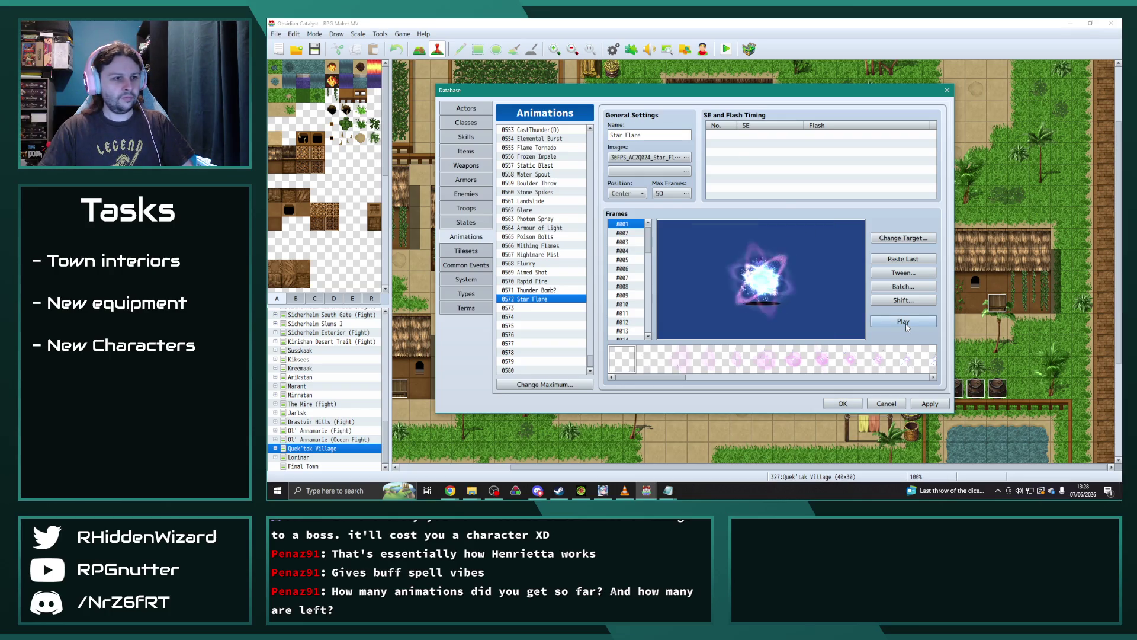
Step: Close Quantum Demo's database without saving changes, then close its editor
left_click(665, 492)
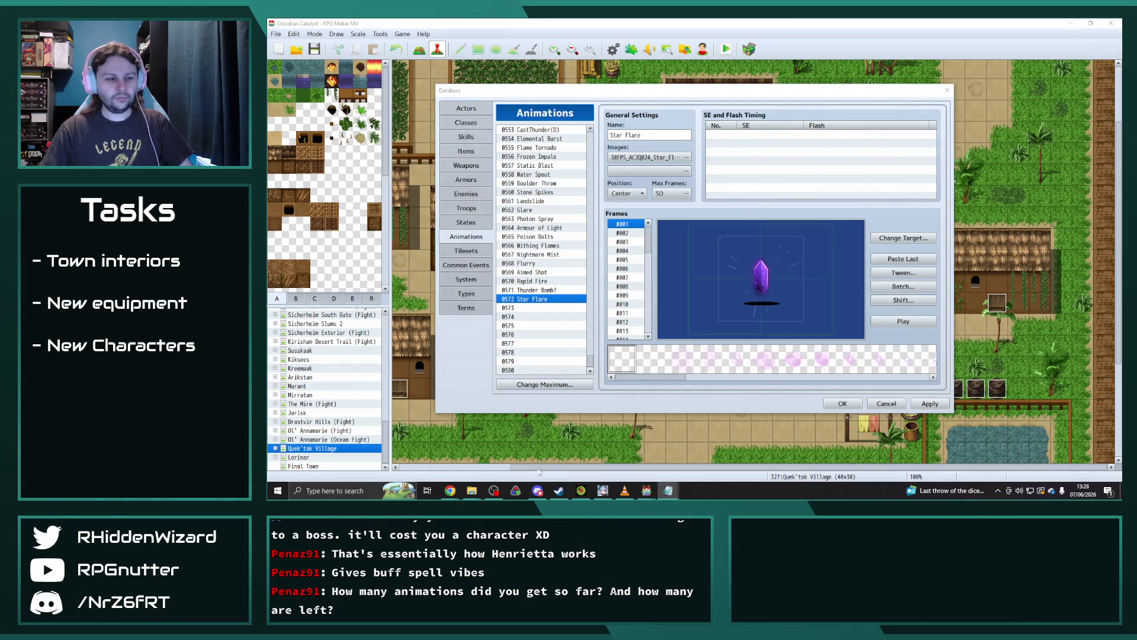
mouse_move(646, 491)
left_click(696, 444)
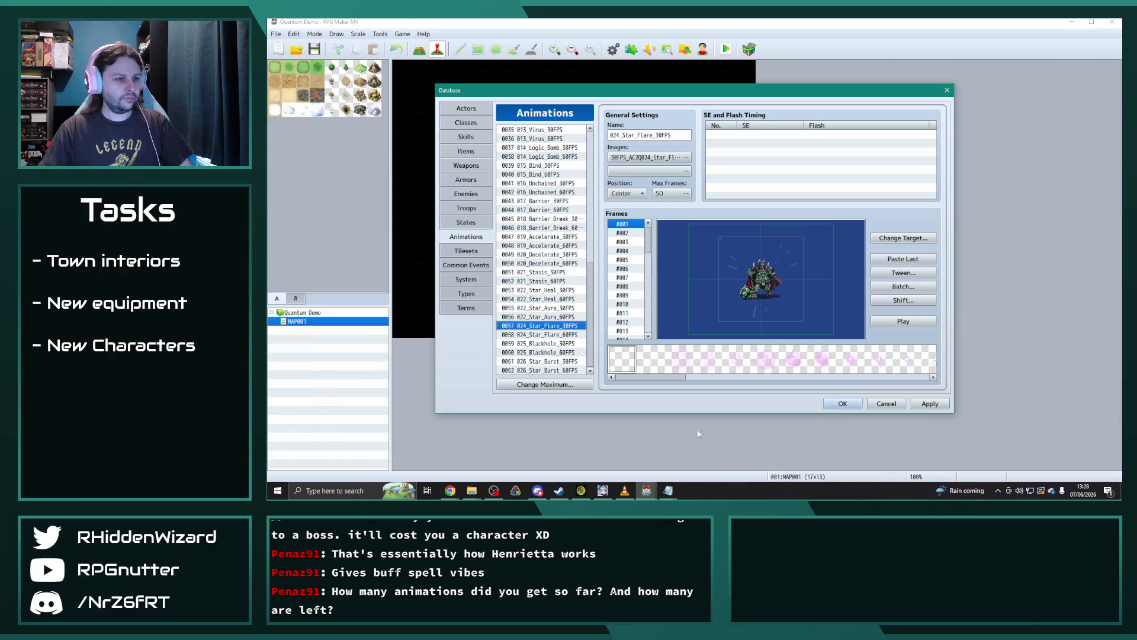
left_click(948, 92)
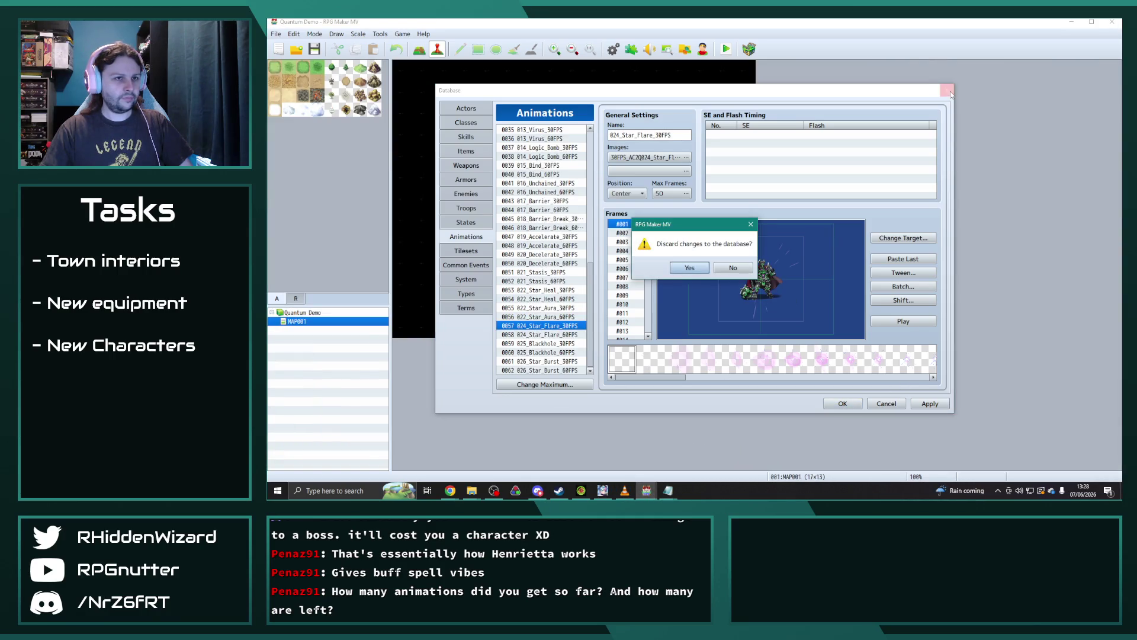
left_click(689, 267)
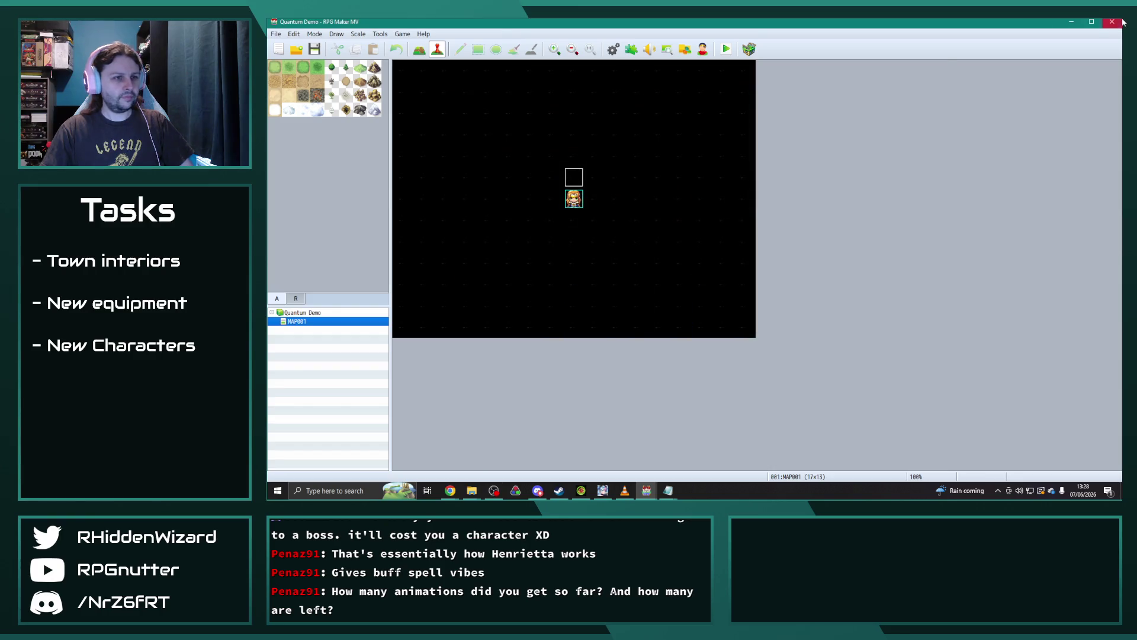
left_click(1112, 22)
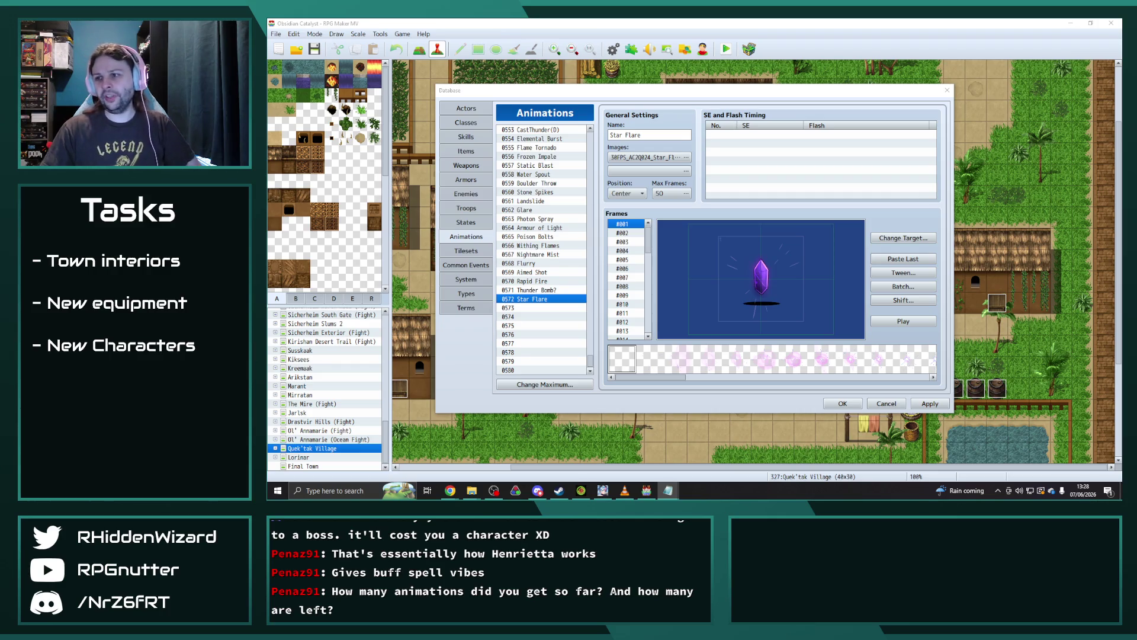
mouse_move(472, 491)
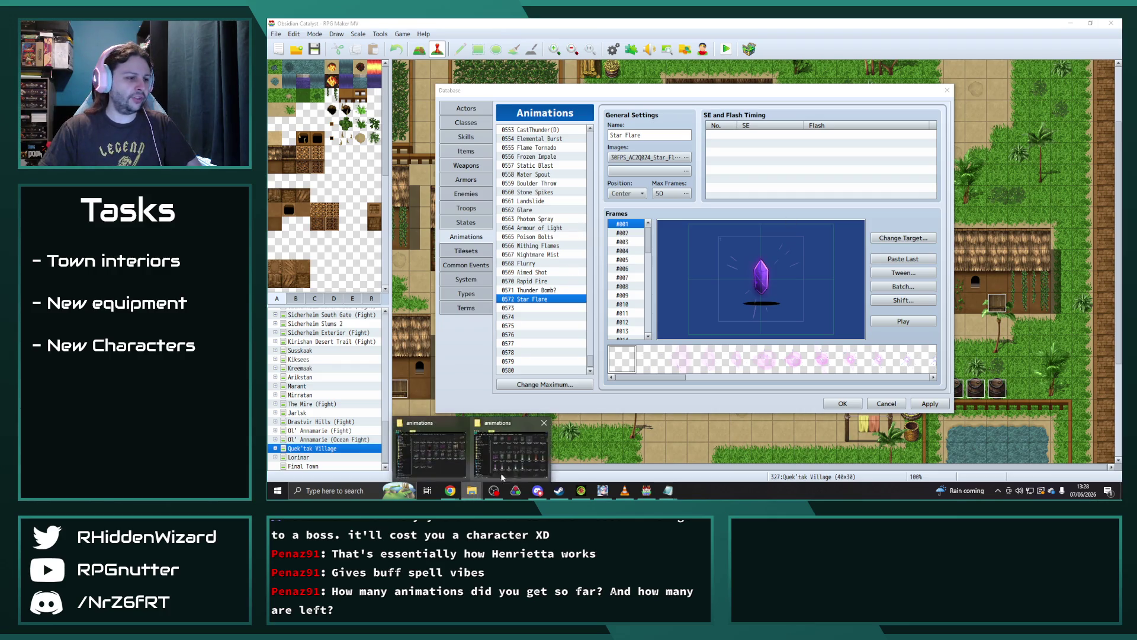
mouse_move(500, 463)
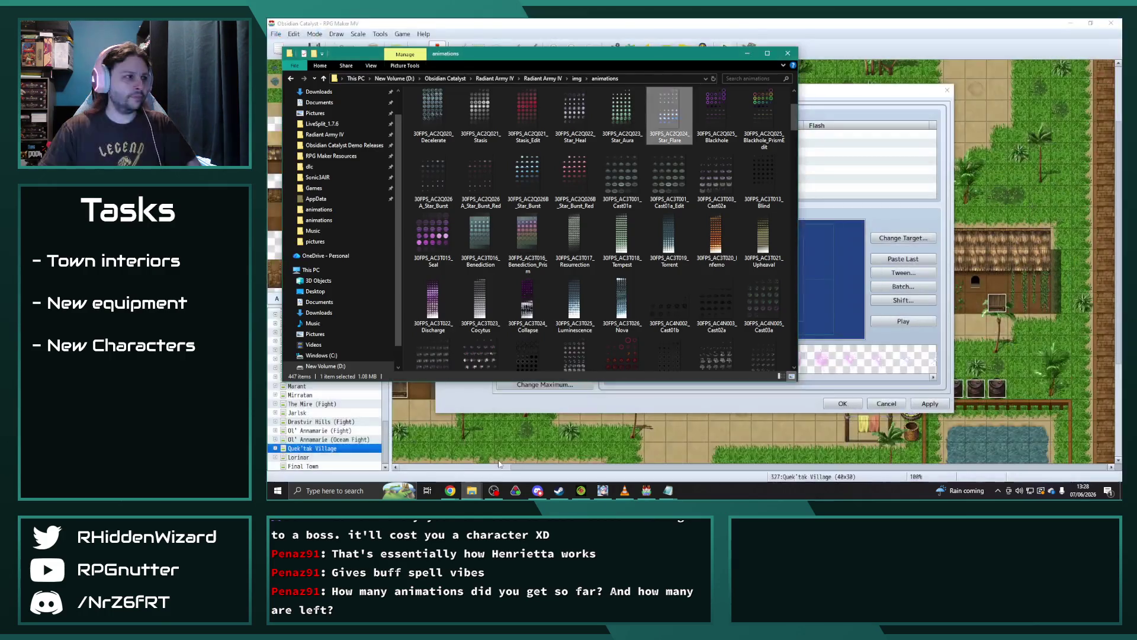
Step: From the dlc folder, launch the Thaumaturgy collection's Demo Project Game file
left_click(464, 462)
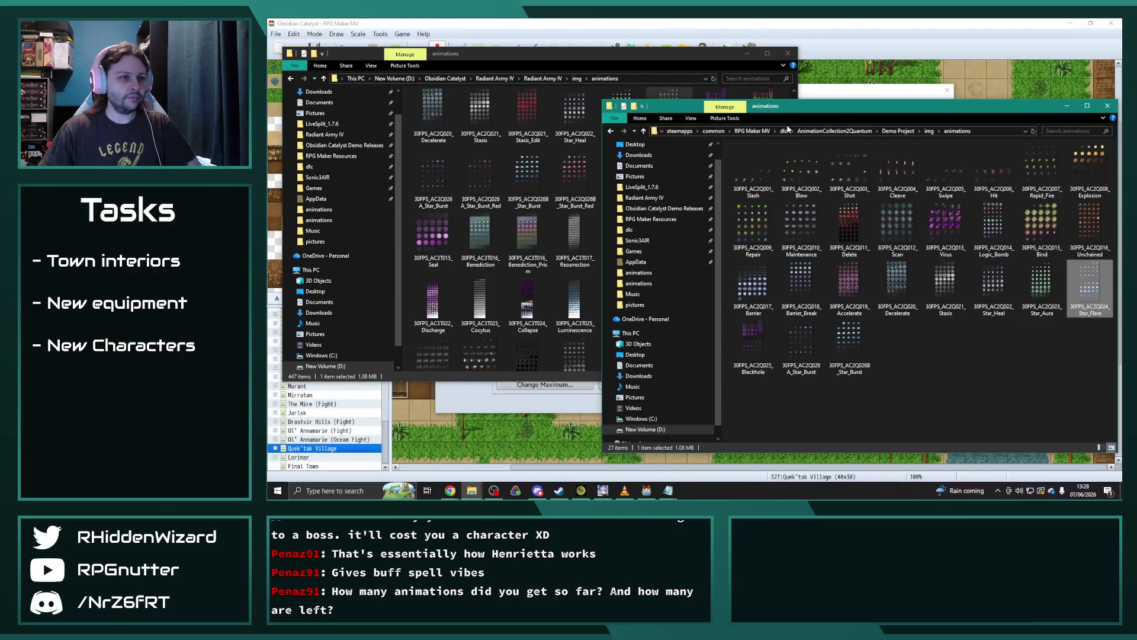
left_click(784, 131)
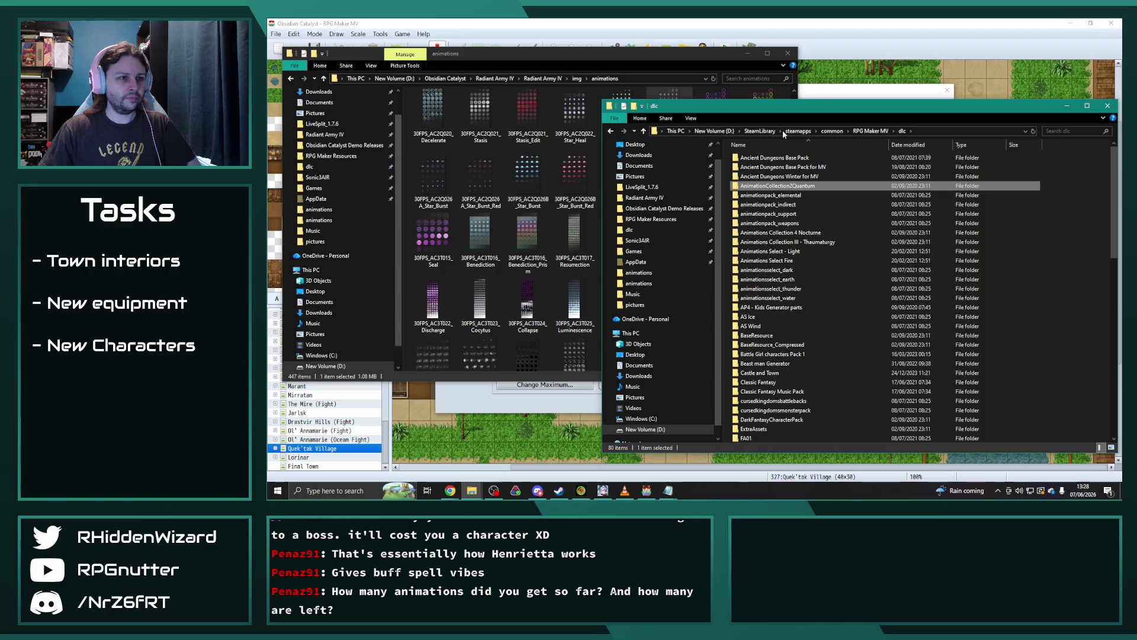
double_click(828, 243)
double_click(782, 176)
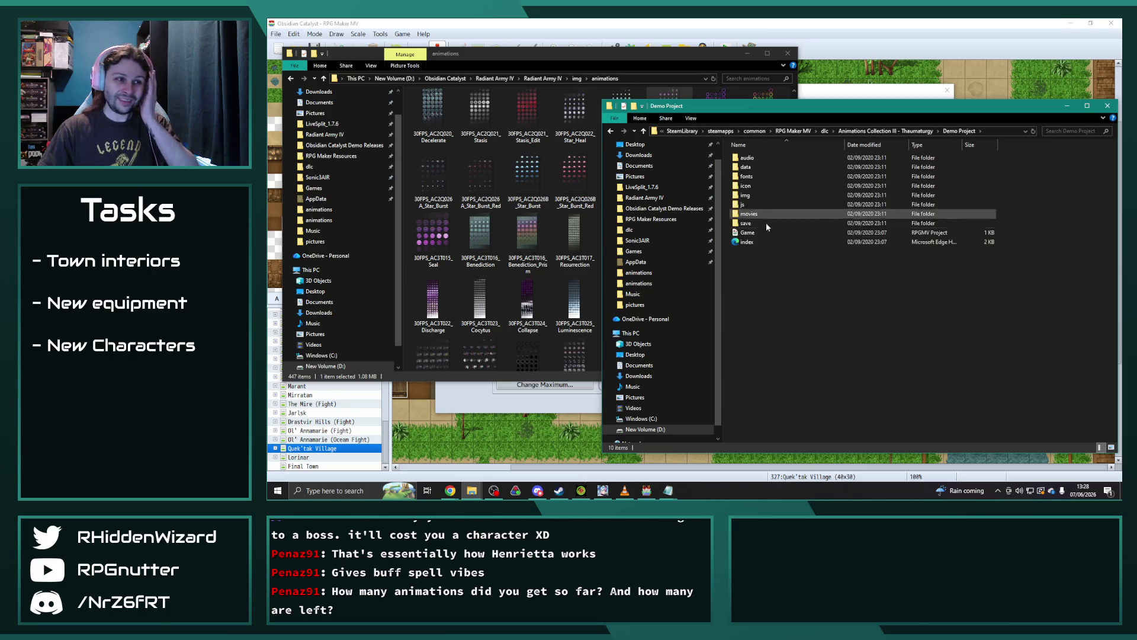
double_click(766, 235)
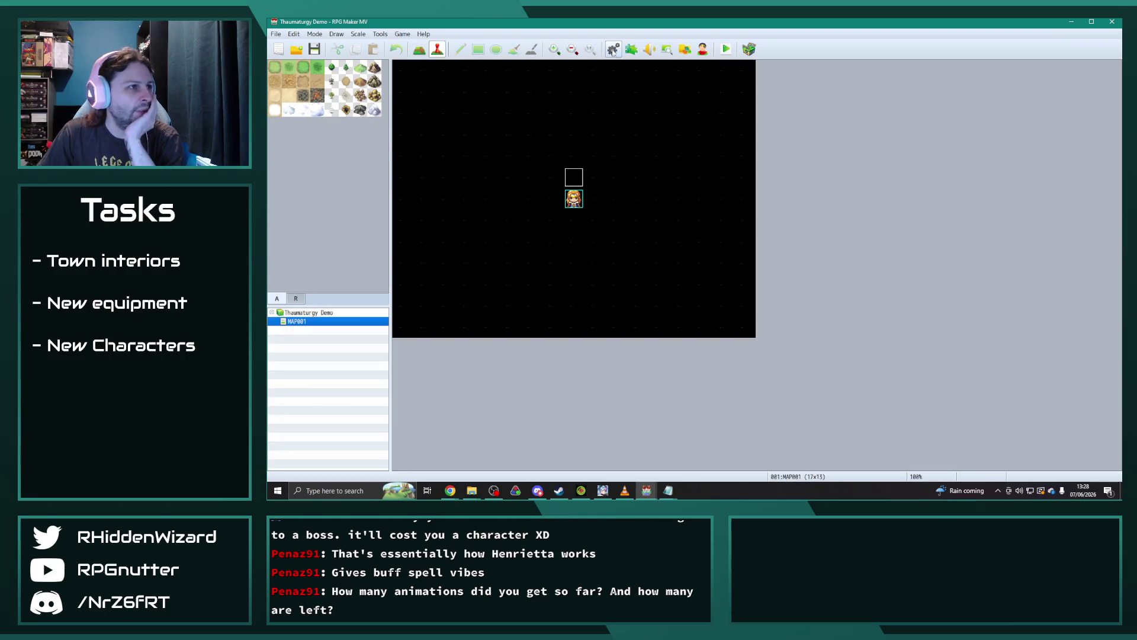
Step: Open the database's Animations tab and preview Cast01a through Cast03a
left_click(614, 50)
left_click(466, 237)
scroll(550, 272, "down", 3)
left_click(536, 147)
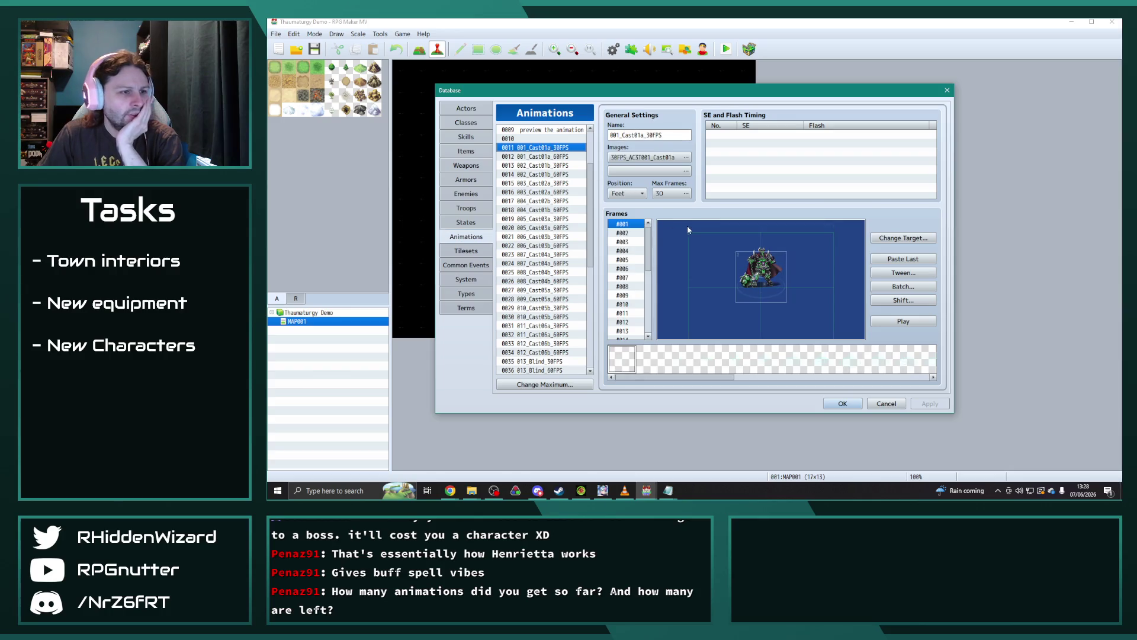
left_click(546, 156)
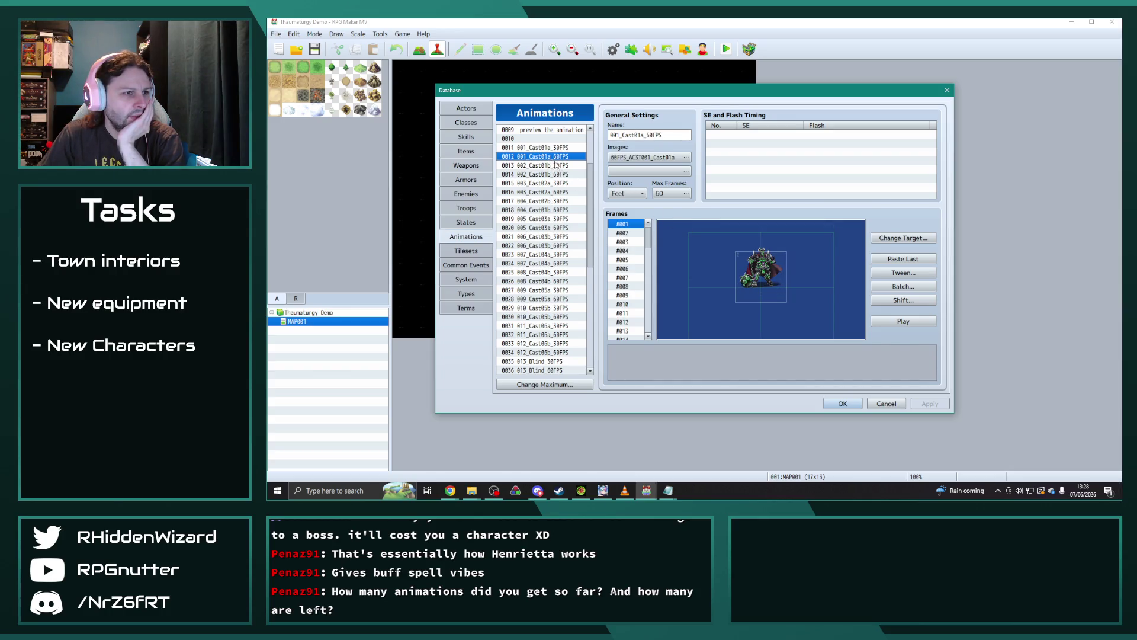
left_click(553, 166)
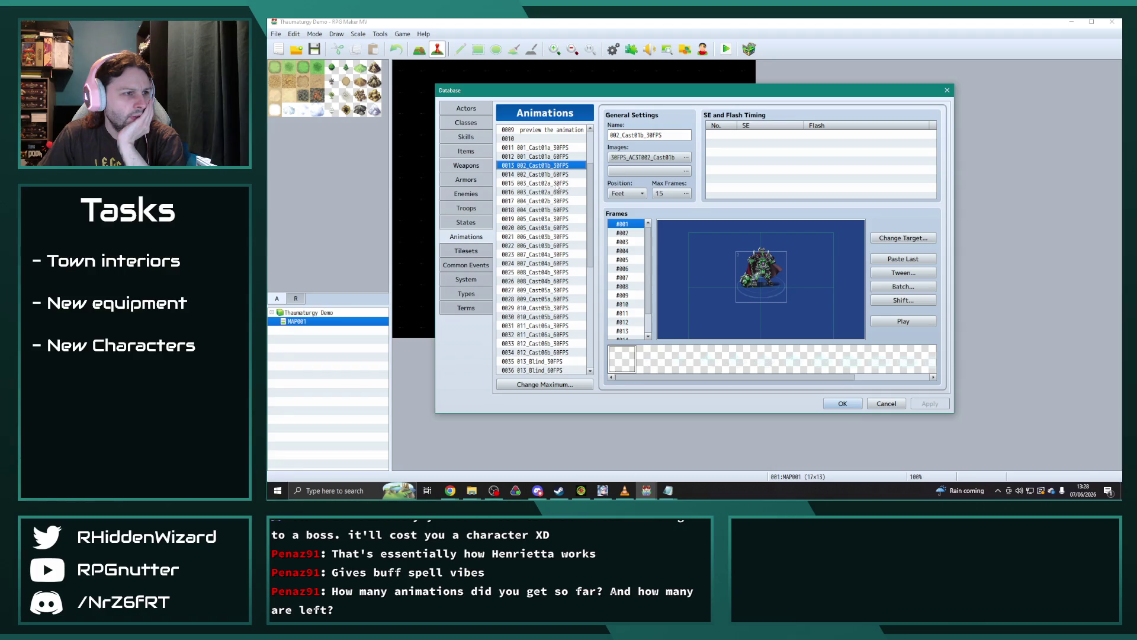
left_click(559, 184)
left_click(896, 322)
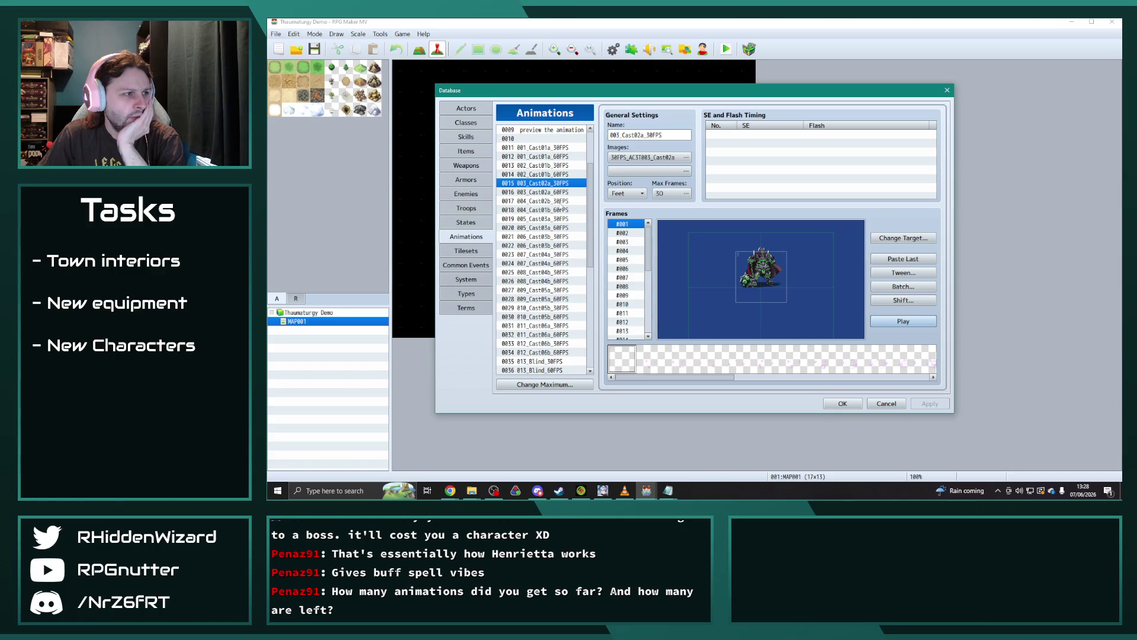
left_click(563, 201)
left_click(901, 322)
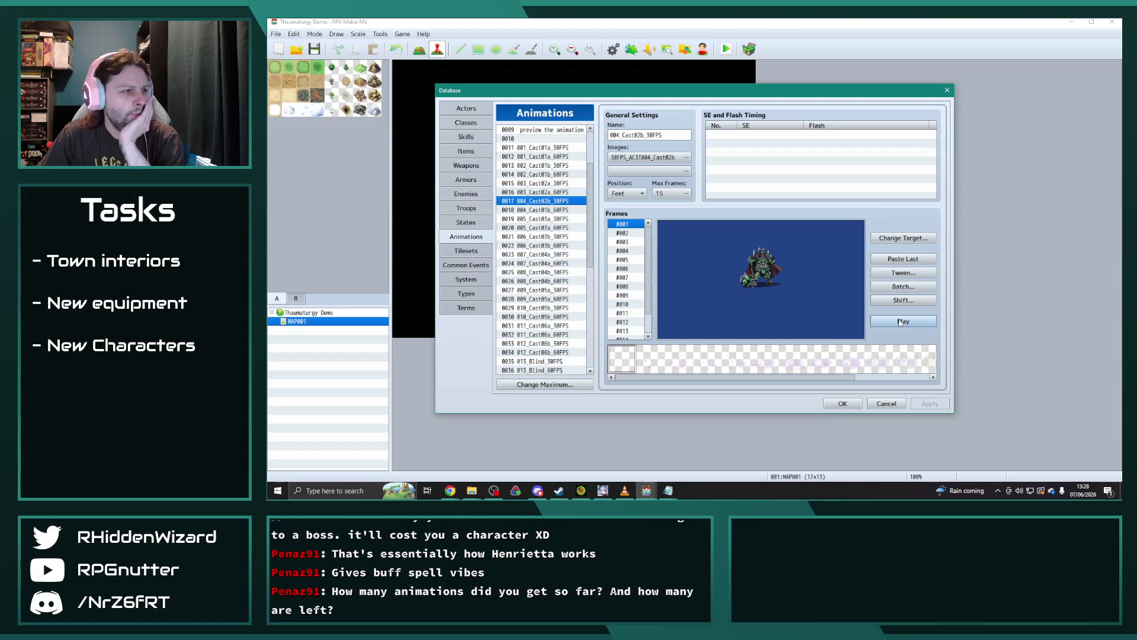
left_click(554, 219)
left_click(911, 322)
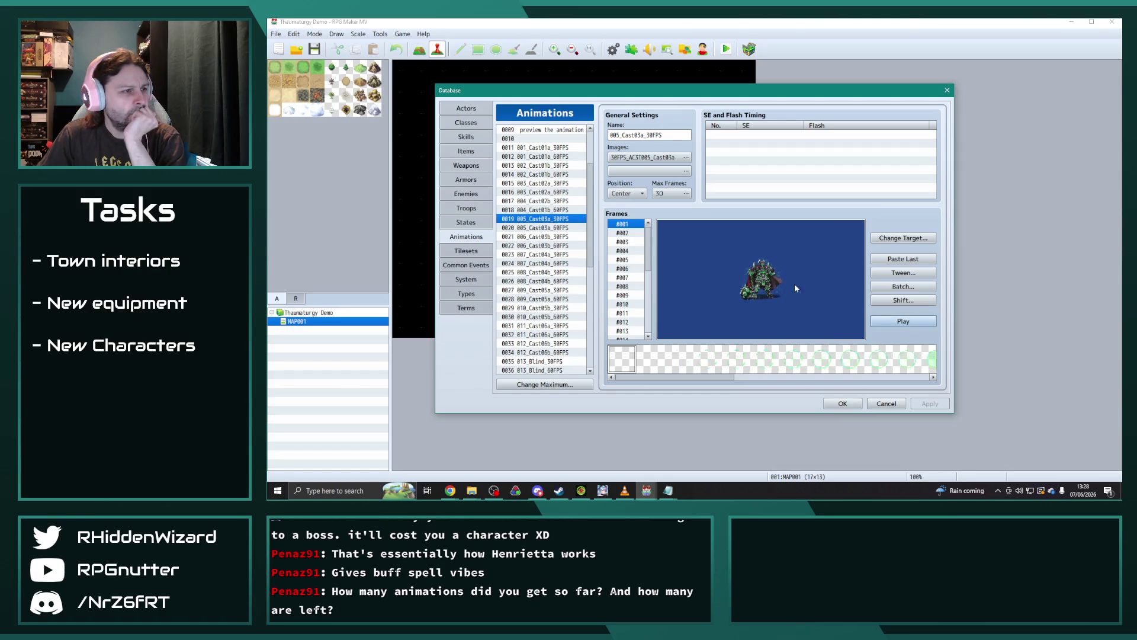
Step: Preview the Cast03b, Cast04a, Cast04b, Cast05a, Cast05b and Cast06a animations
left_click(557, 237)
left_click(906, 322)
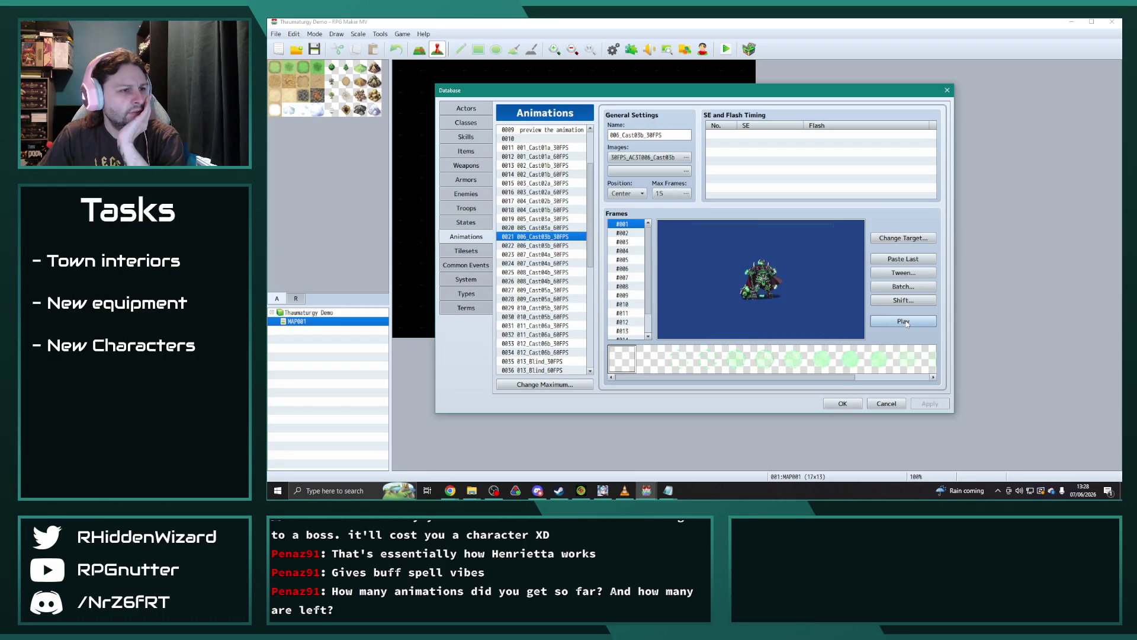
left_click(548, 255)
left_click(895, 322)
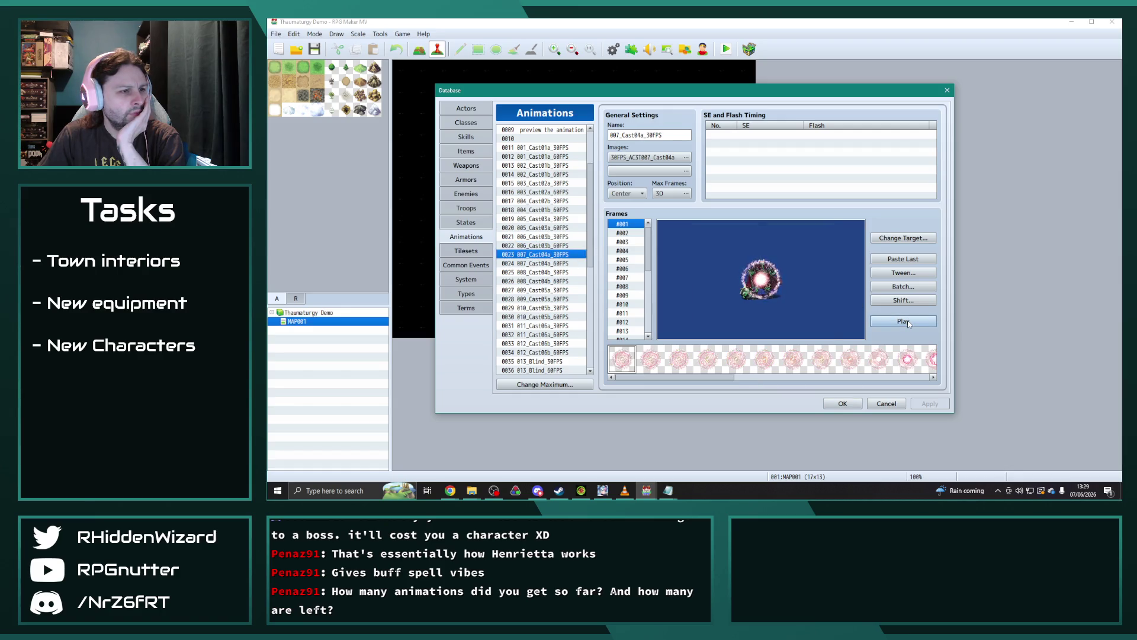
left_click(542, 272)
left_click(902, 321)
scroll(567, 319, "down", 1)
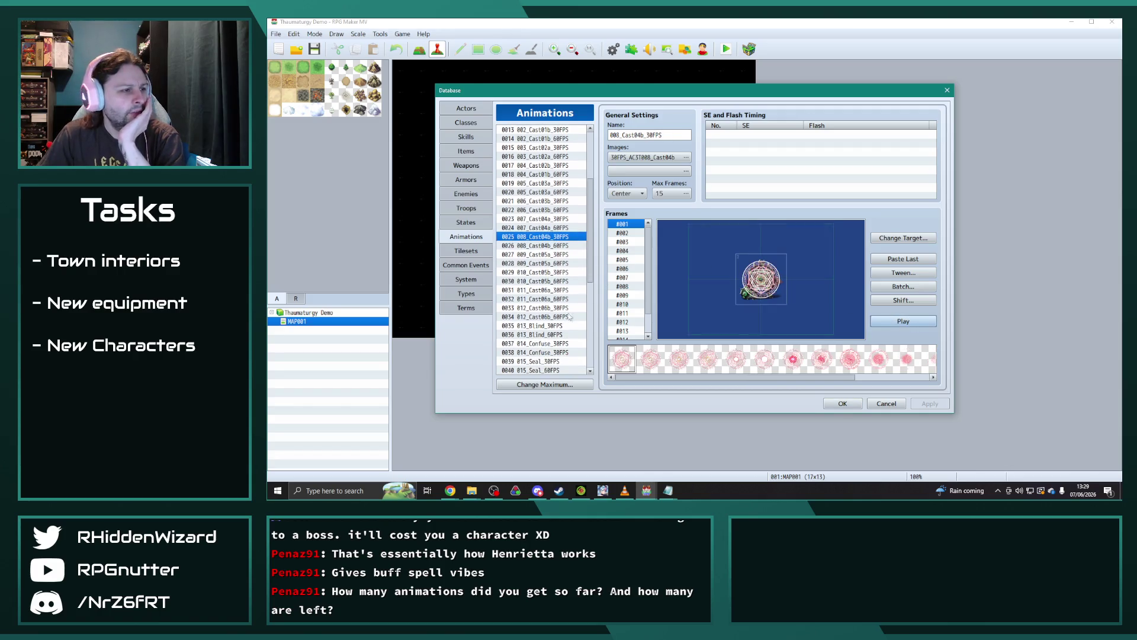
left_click(551, 254)
left_click(894, 323)
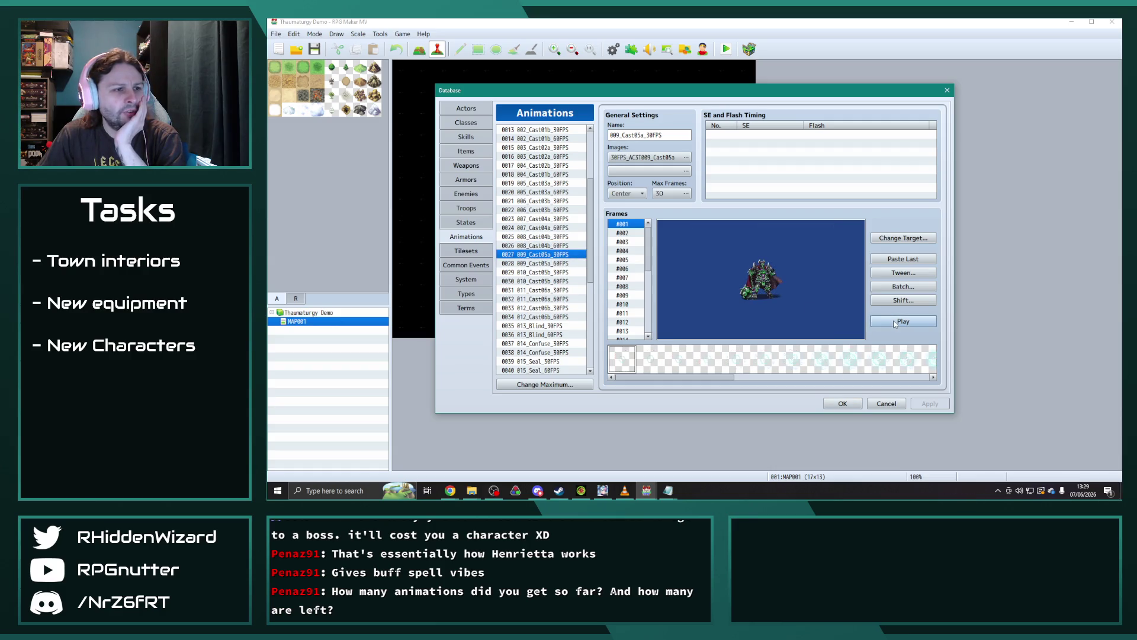
left_click(560, 273)
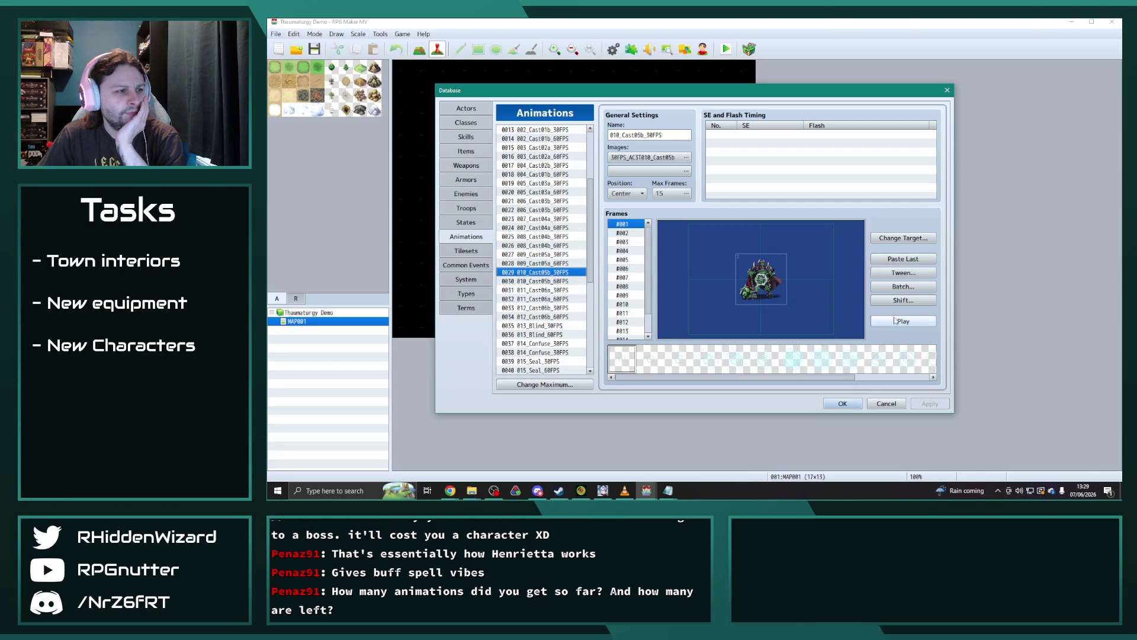
left_click(902, 324)
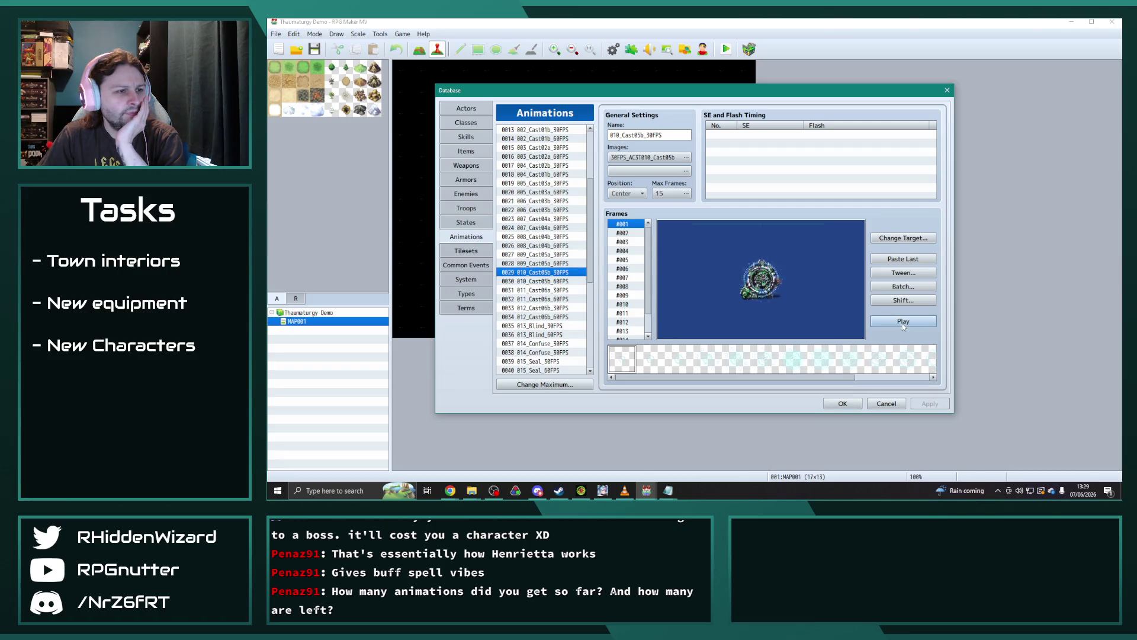
left_click(542, 291)
left_click(917, 327)
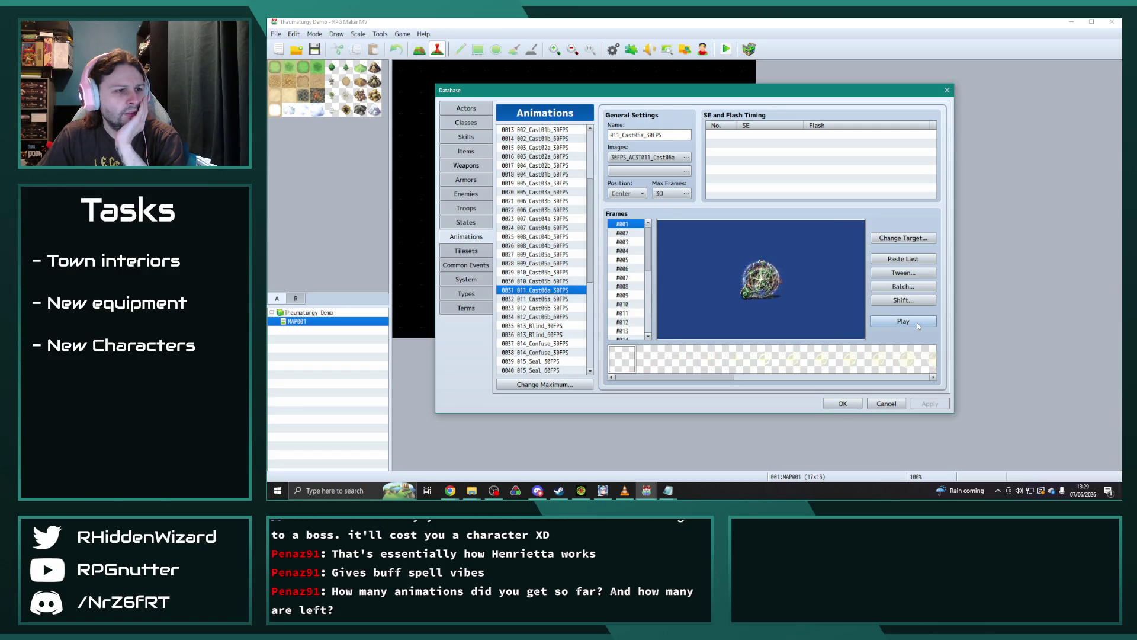
scroll(563, 300, "down", 3)
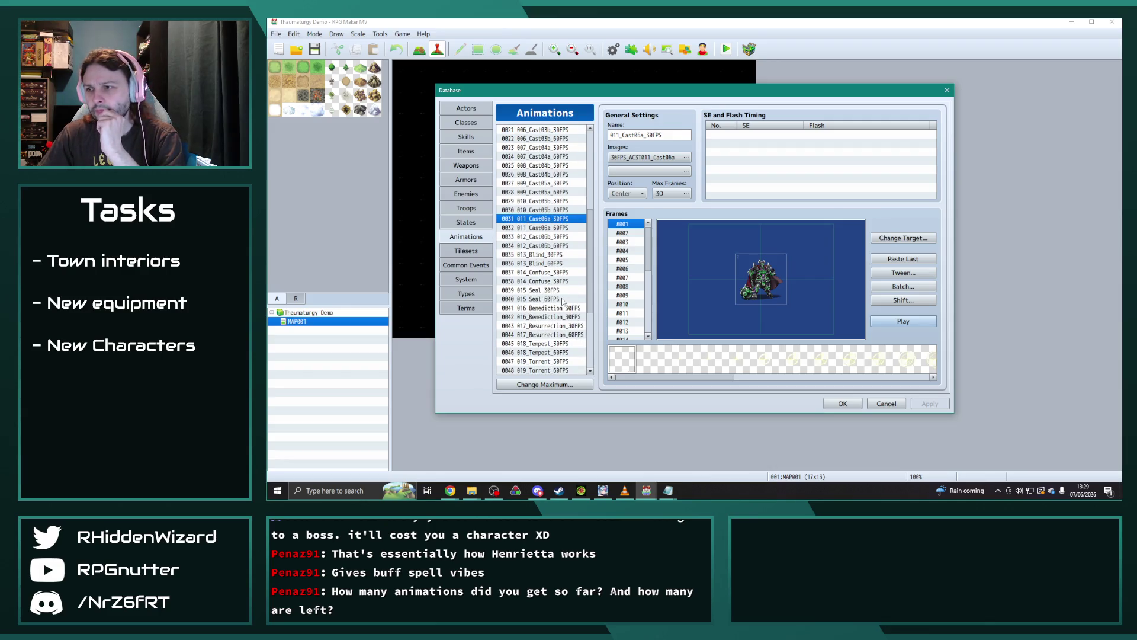
Step: Preview Confuse, then browse Seal, Benediction, Tempest, Torrent, Inferno and Upheaval
left_click(536, 272)
left_click(904, 321)
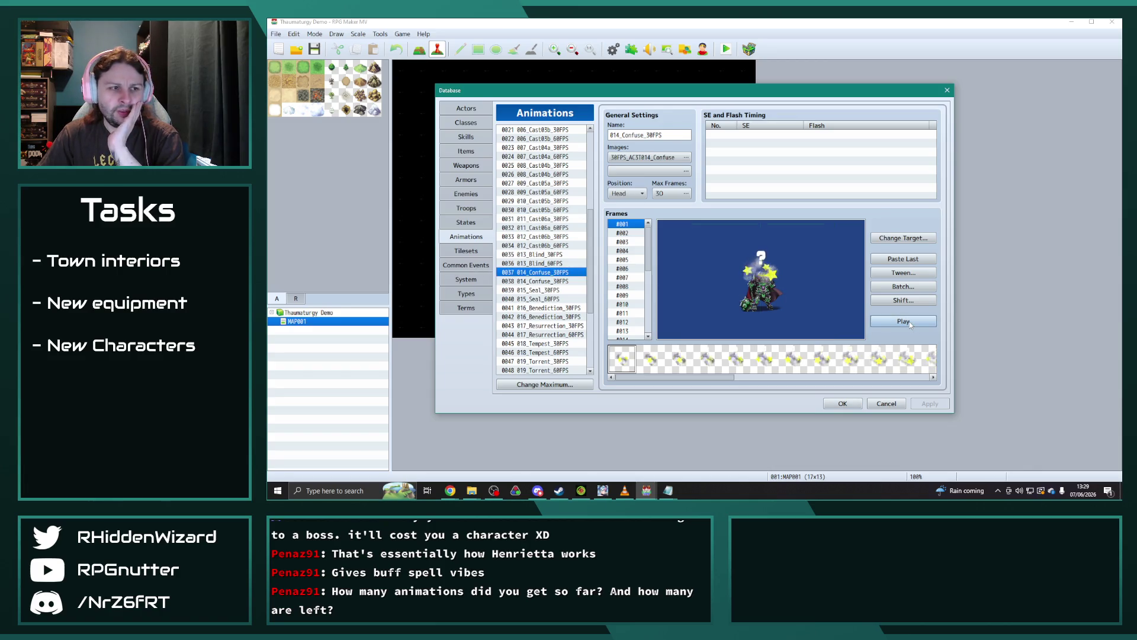
scroll(542, 320, "down", 2)
left_click(549, 255)
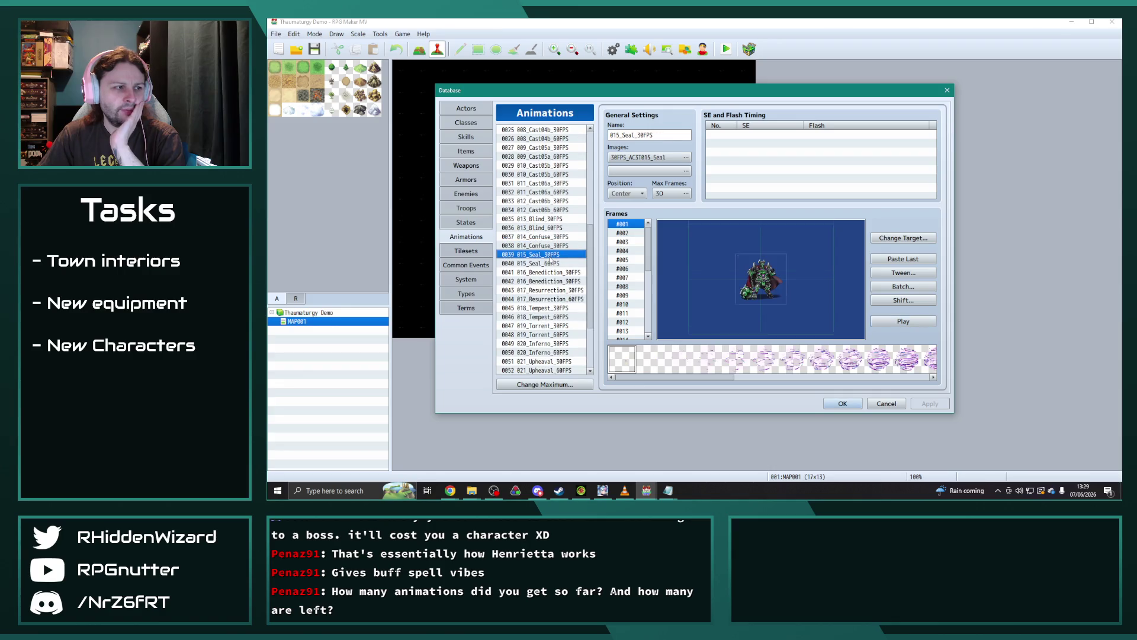
scroll(549, 261, "down", 2)
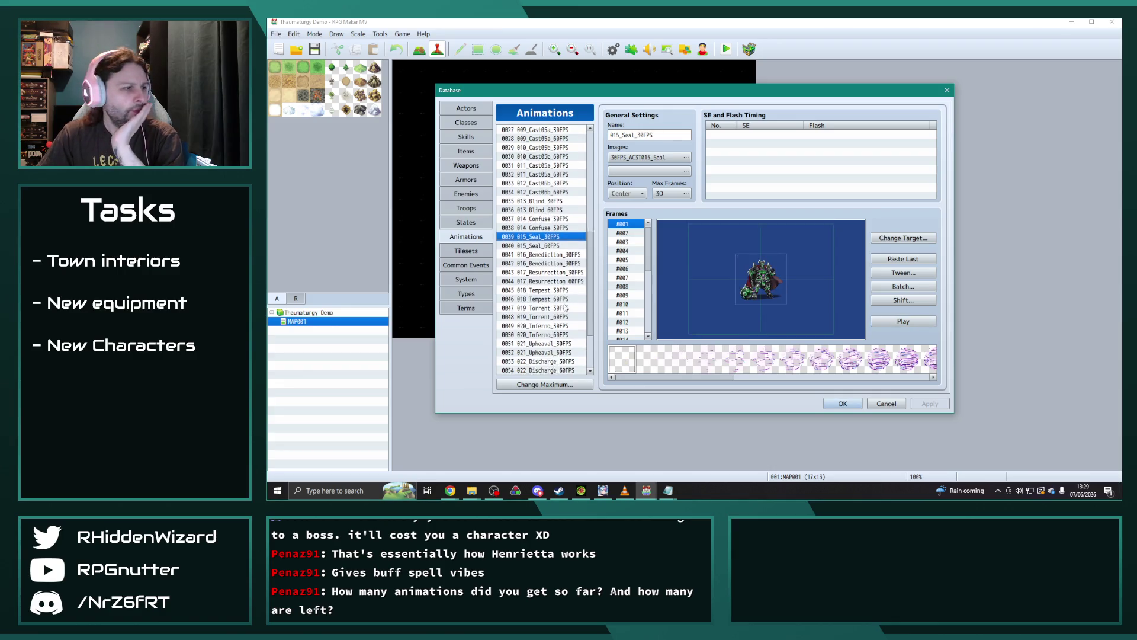
left_click(556, 237)
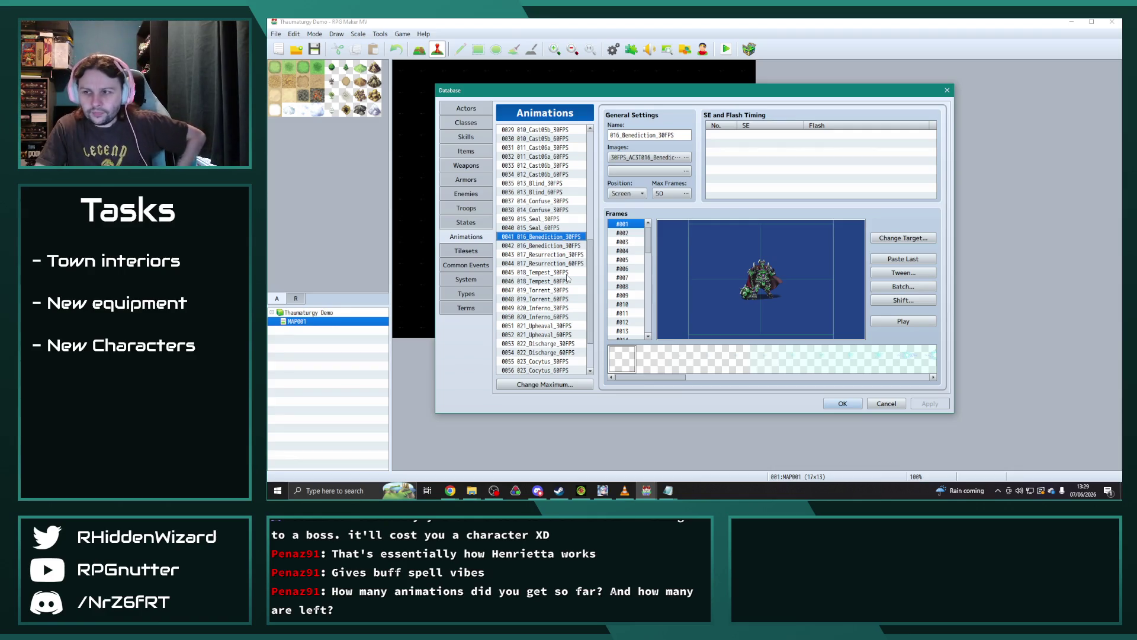
scroll(567, 277, "down", 1)
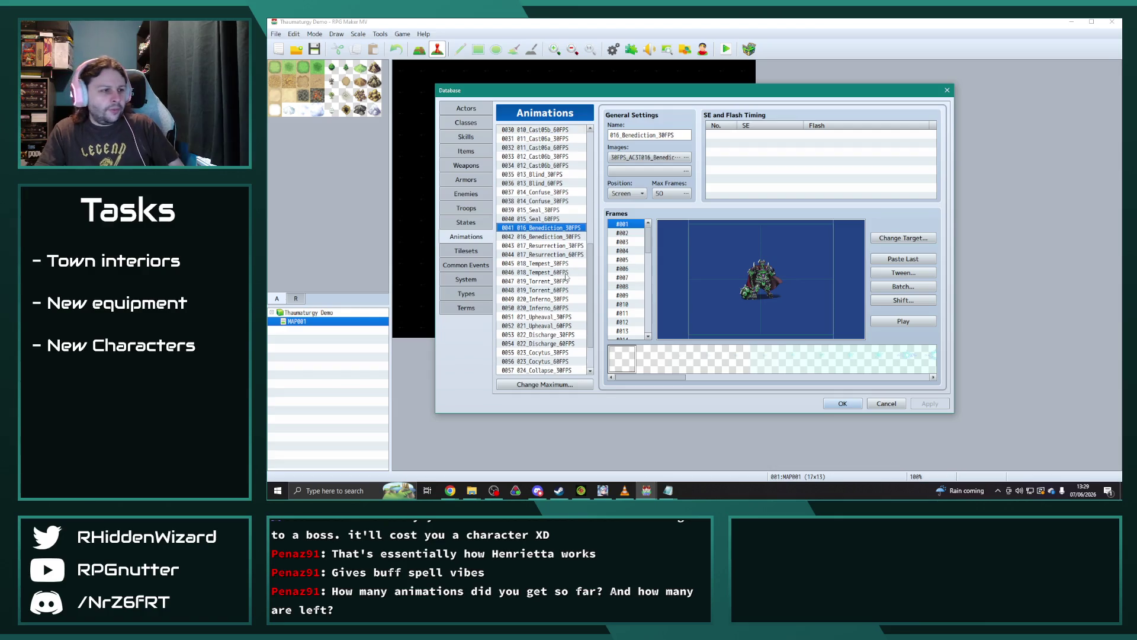
left_click(549, 255)
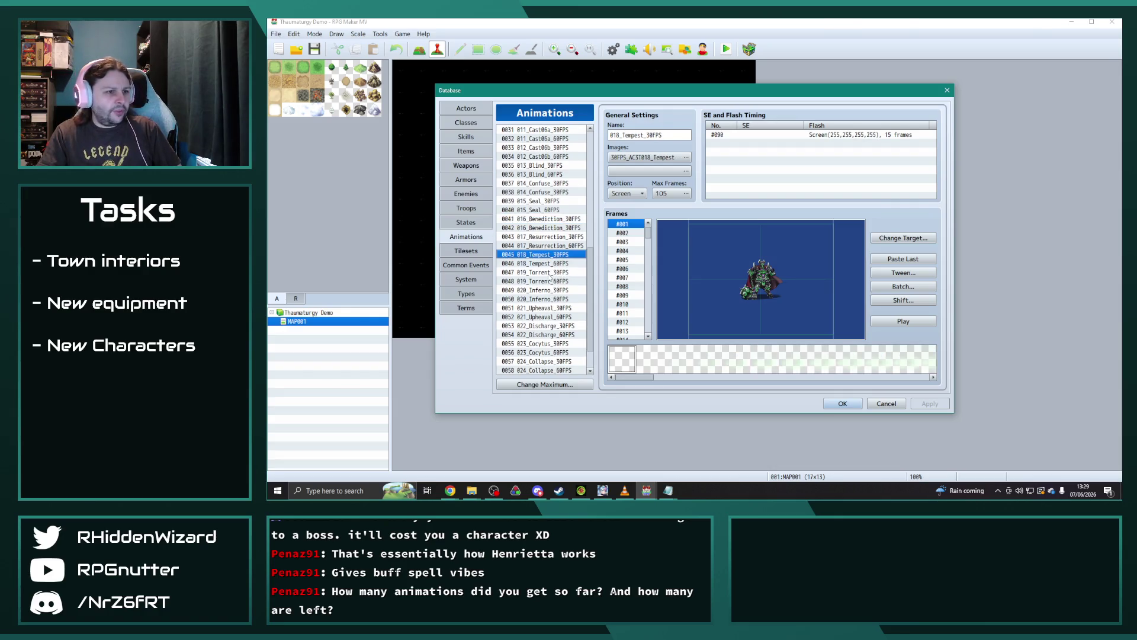
left_click(549, 273)
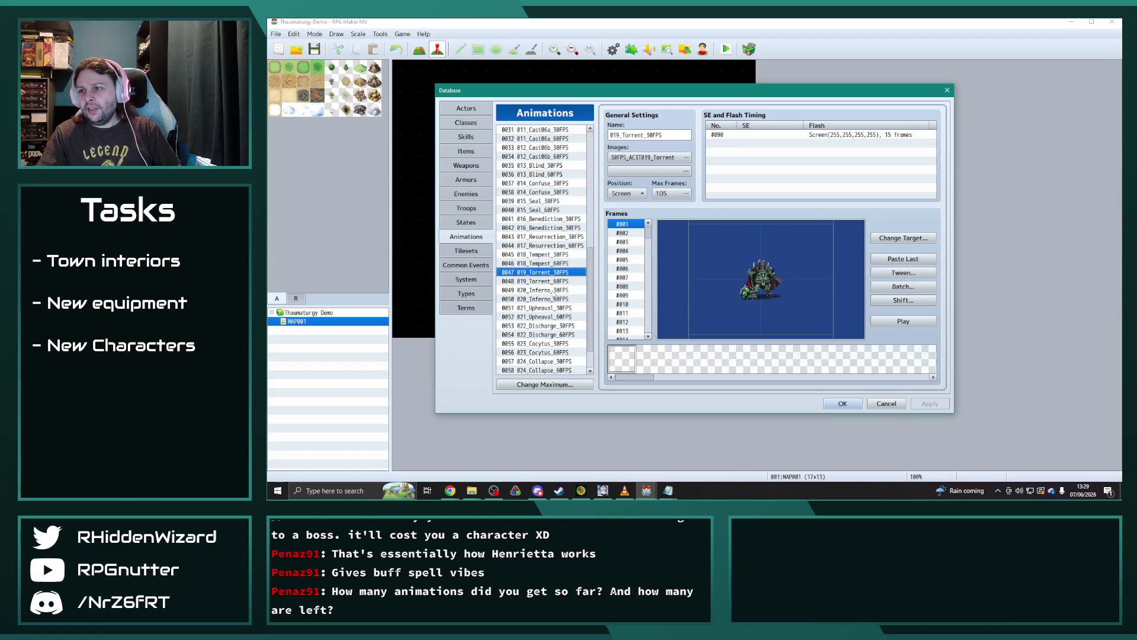
left_click(553, 290)
left_click(550, 308)
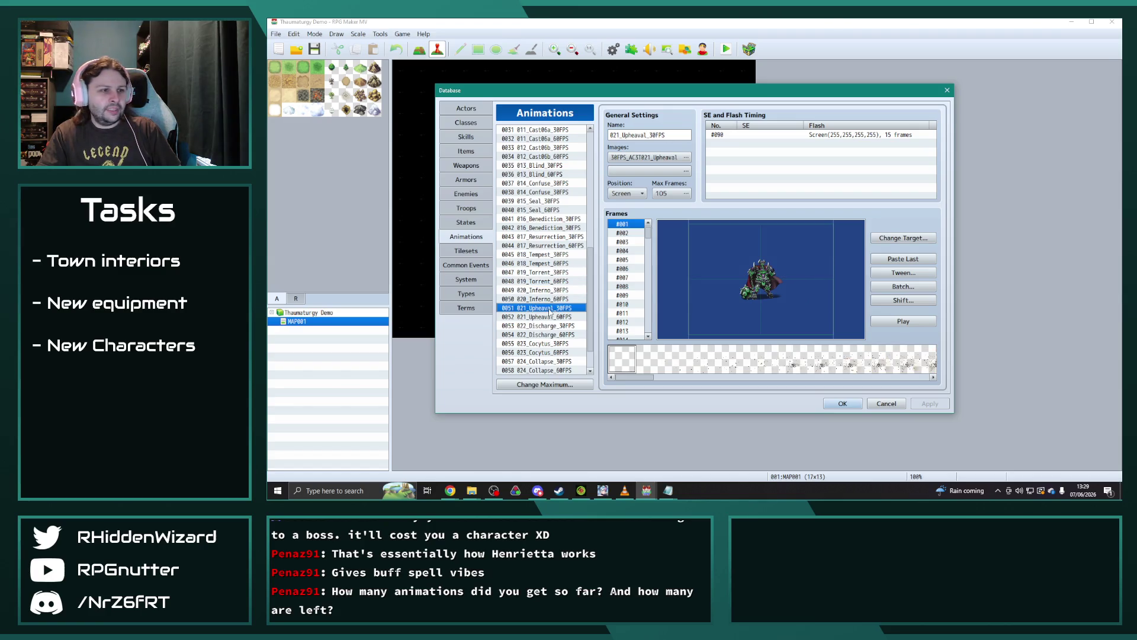
Step: Preview Luminescence, Nova and Resurrection, then close the database and Thaumaturgy demo
scroll(554, 309, "down", 2)
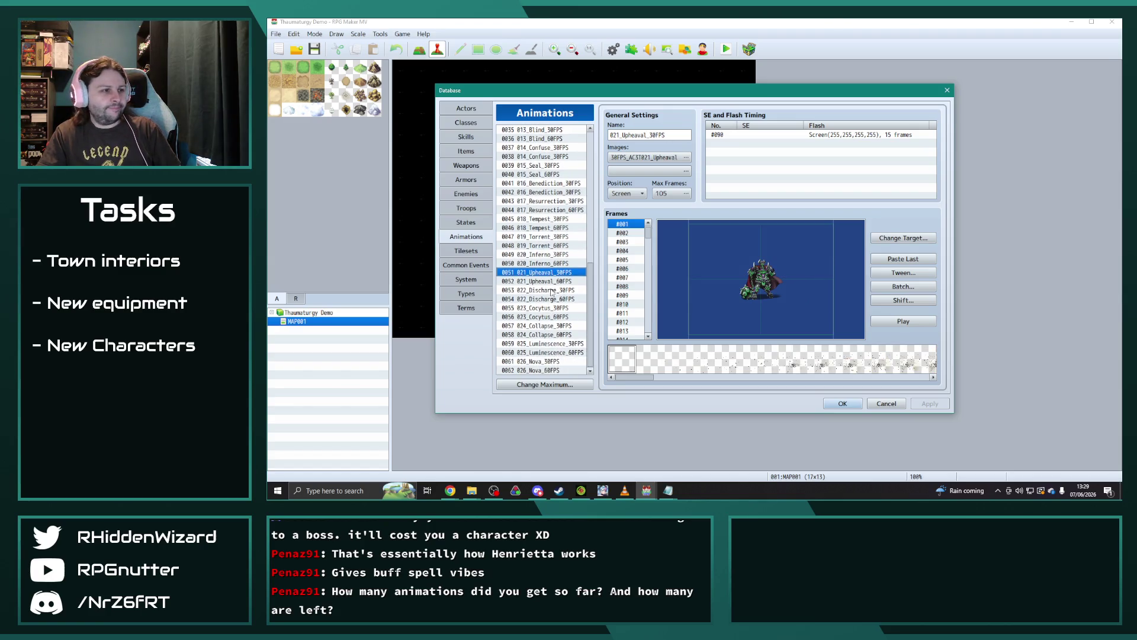
left_click(552, 291)
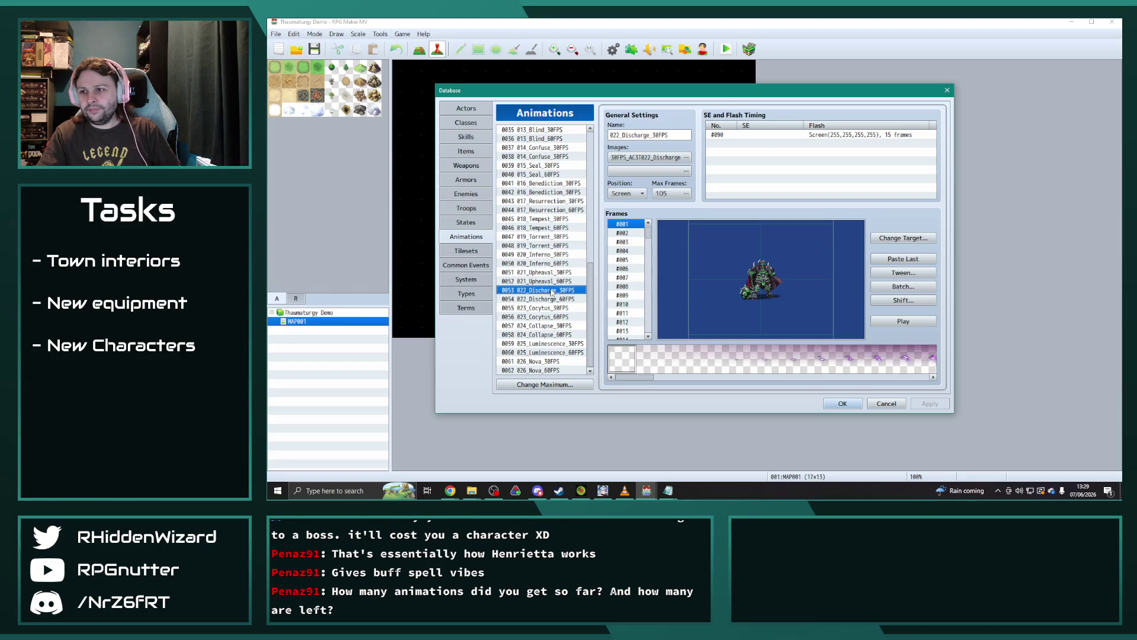
left_click(557, 317)
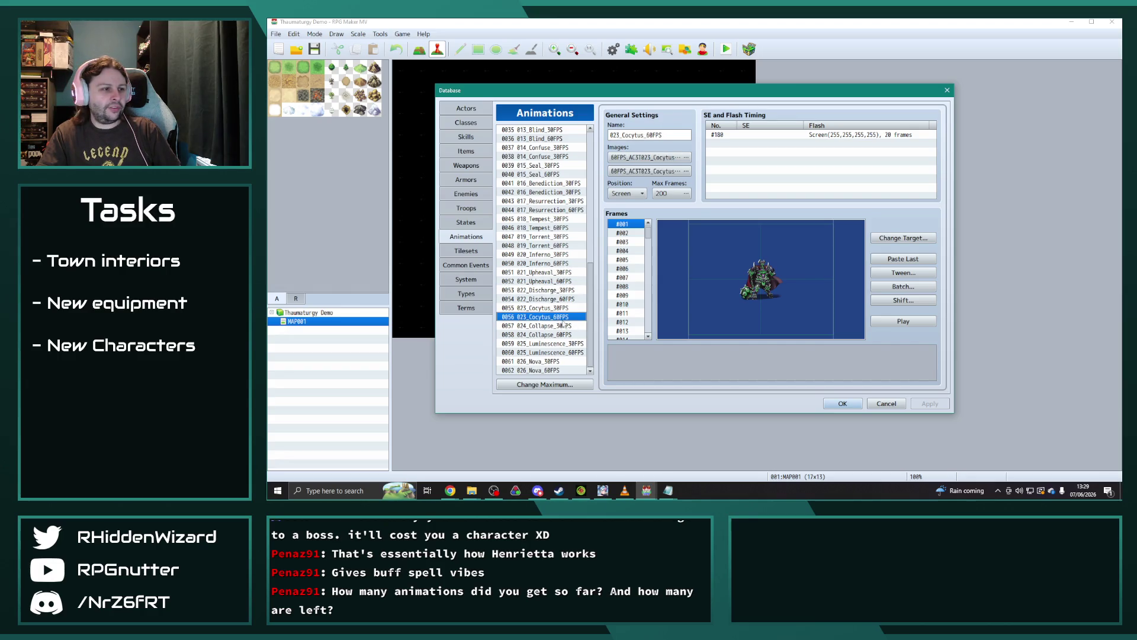
left_click(557, 326)
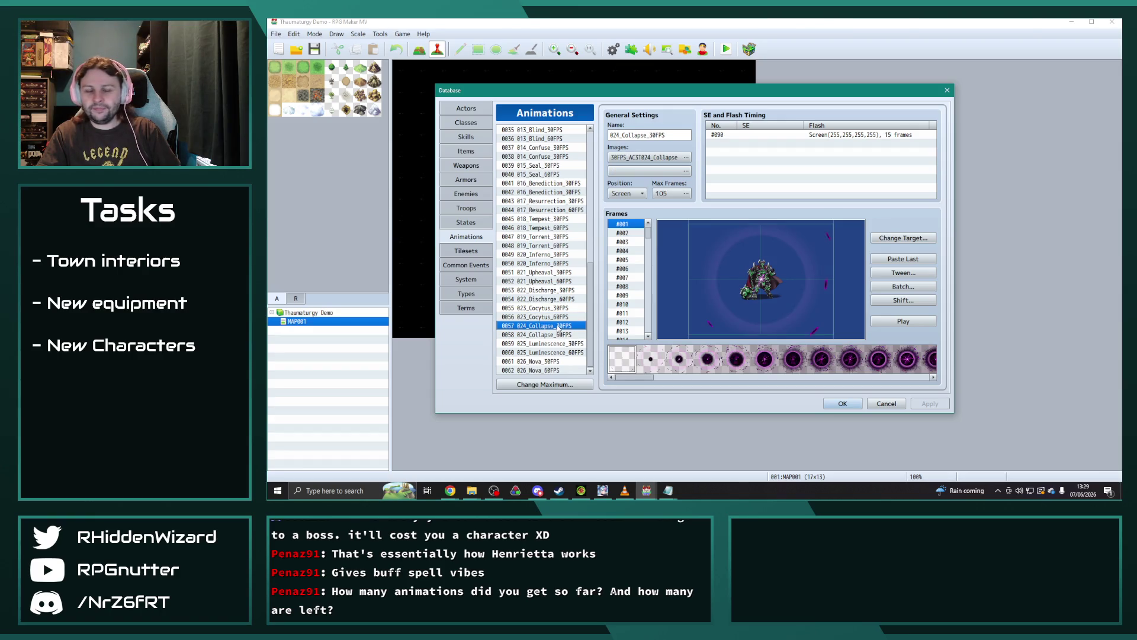
left_click(553, 343)
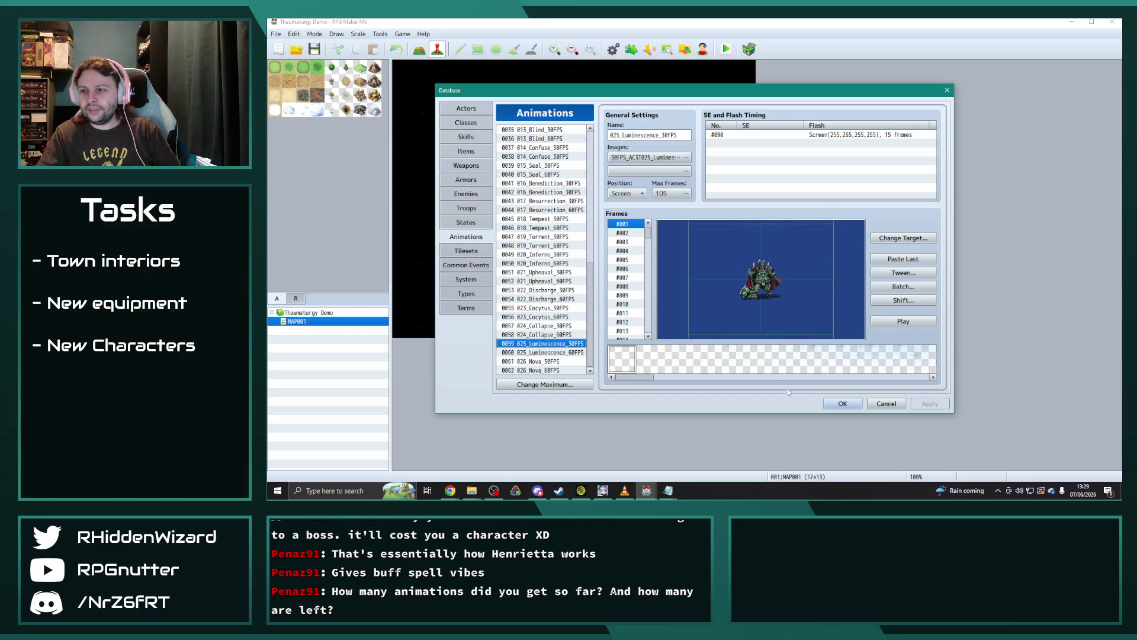
left_click(899, 323)
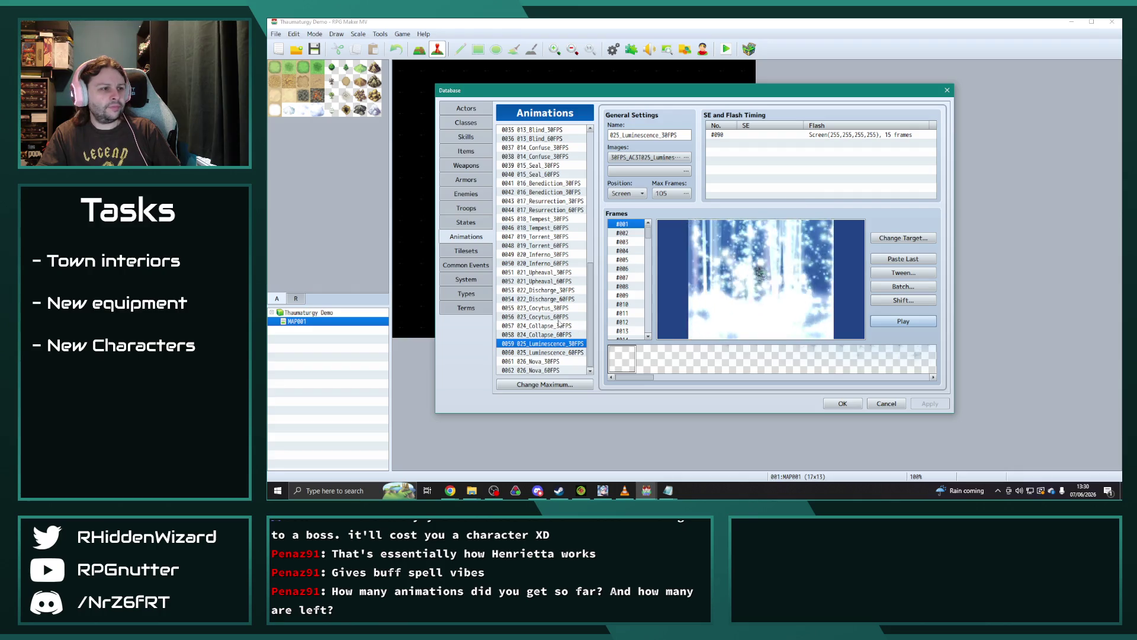
left_click(545, 361)
left_click(902, 322)
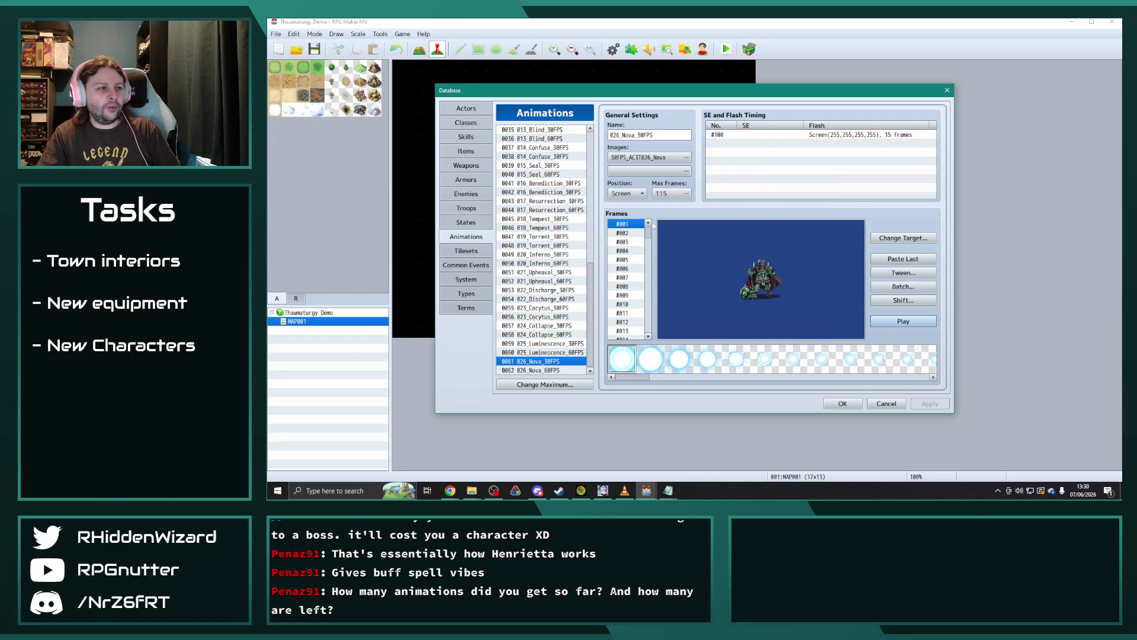
left_click(548, 201)
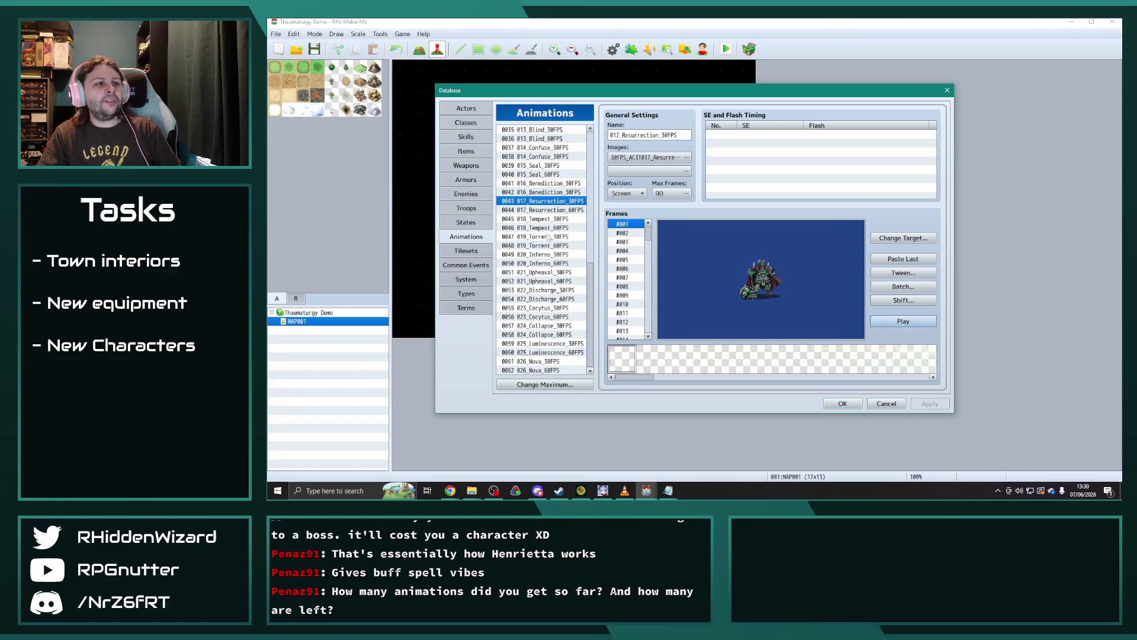
left_click(770, 260)
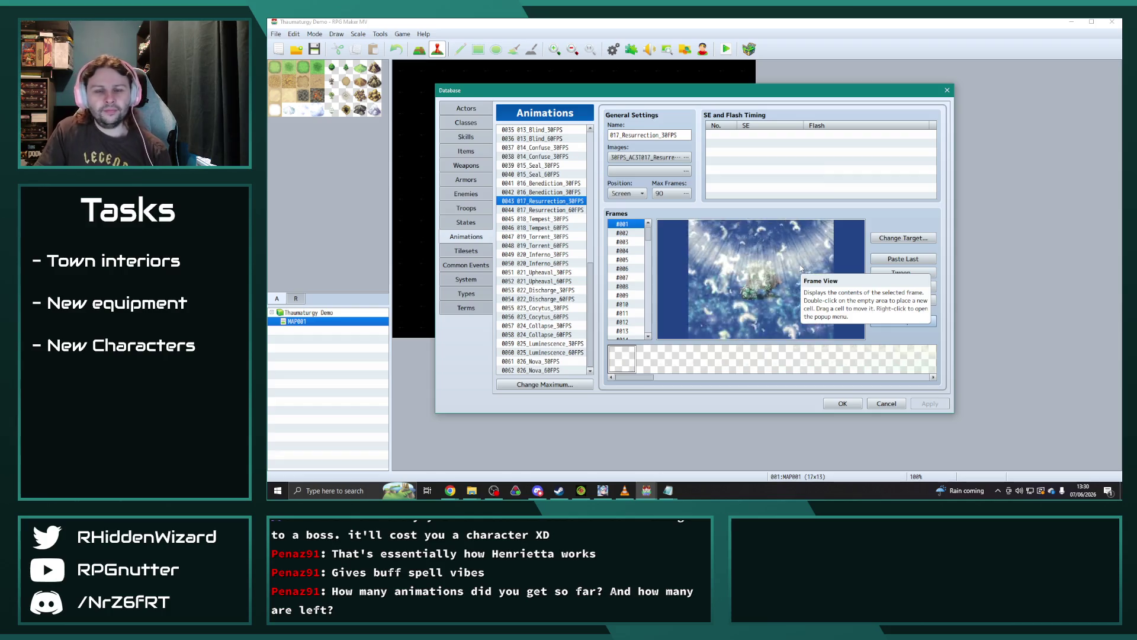
left_click(947, 90)
left_click(1112, 25)
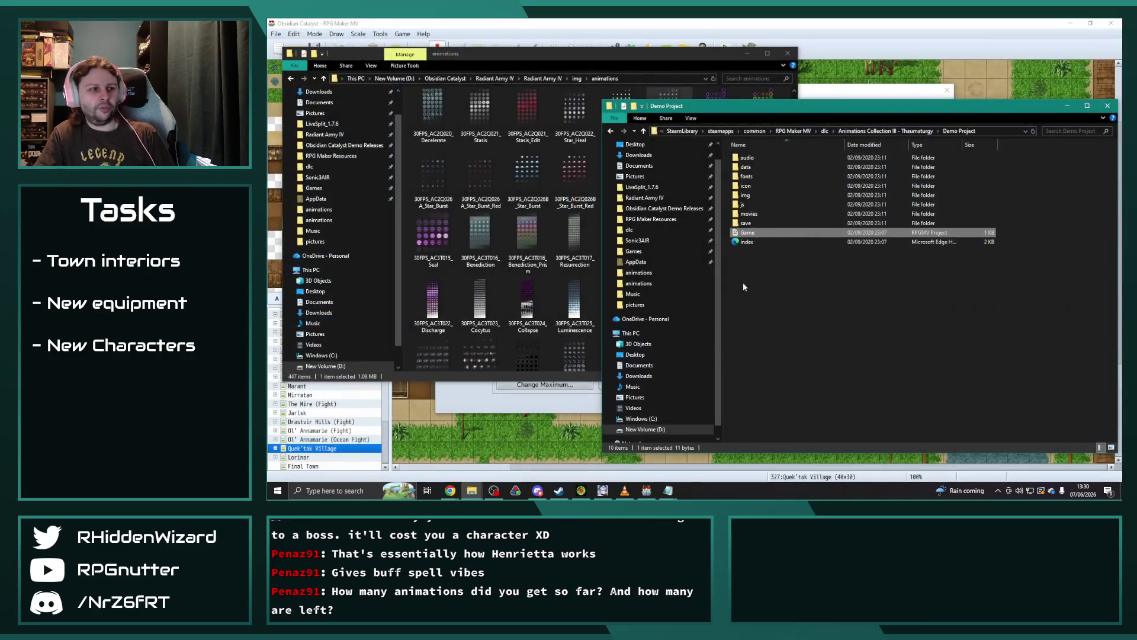
Step: From the dlc folder, open Animations Collection 4 Nocturne's Demo Project Game file
left_click(825, 131)
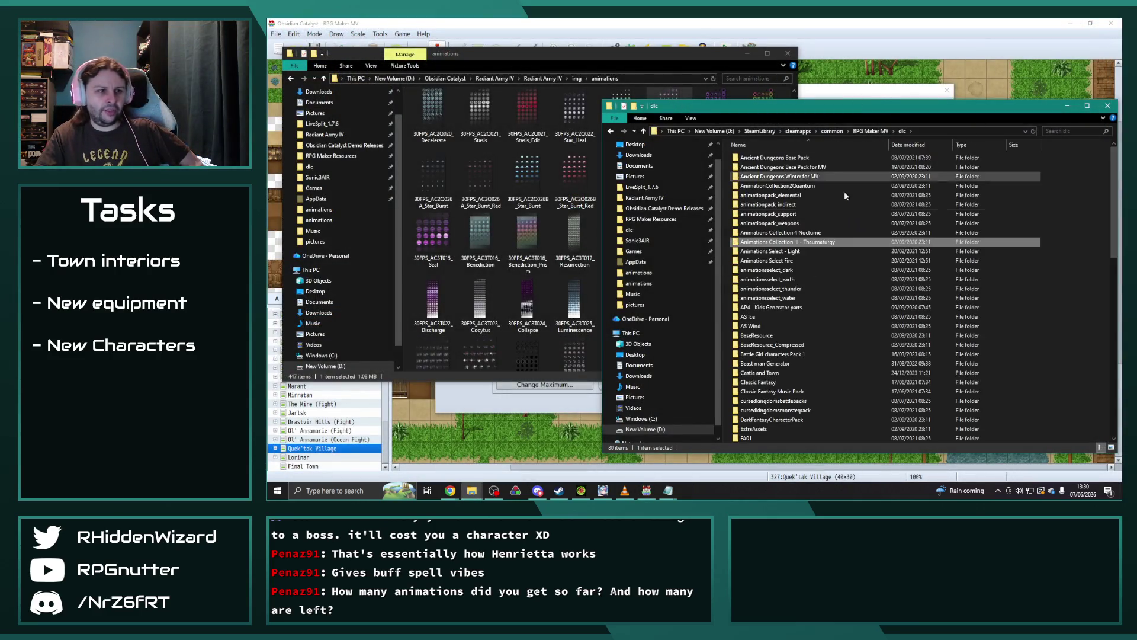
double_click(829, 237)
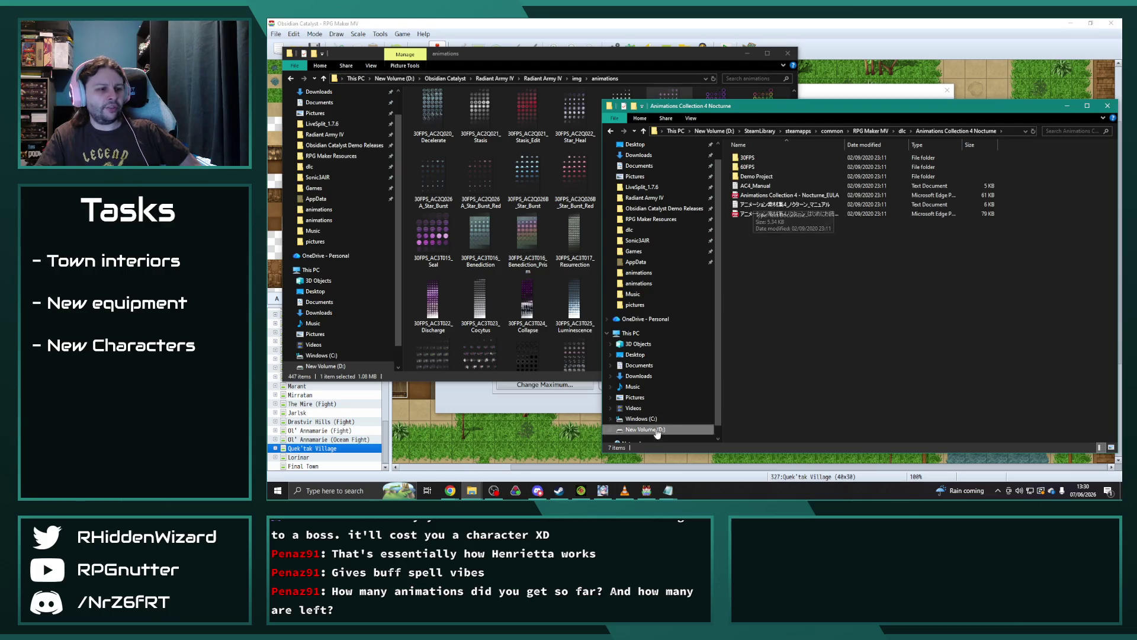
double_click(766, 175)
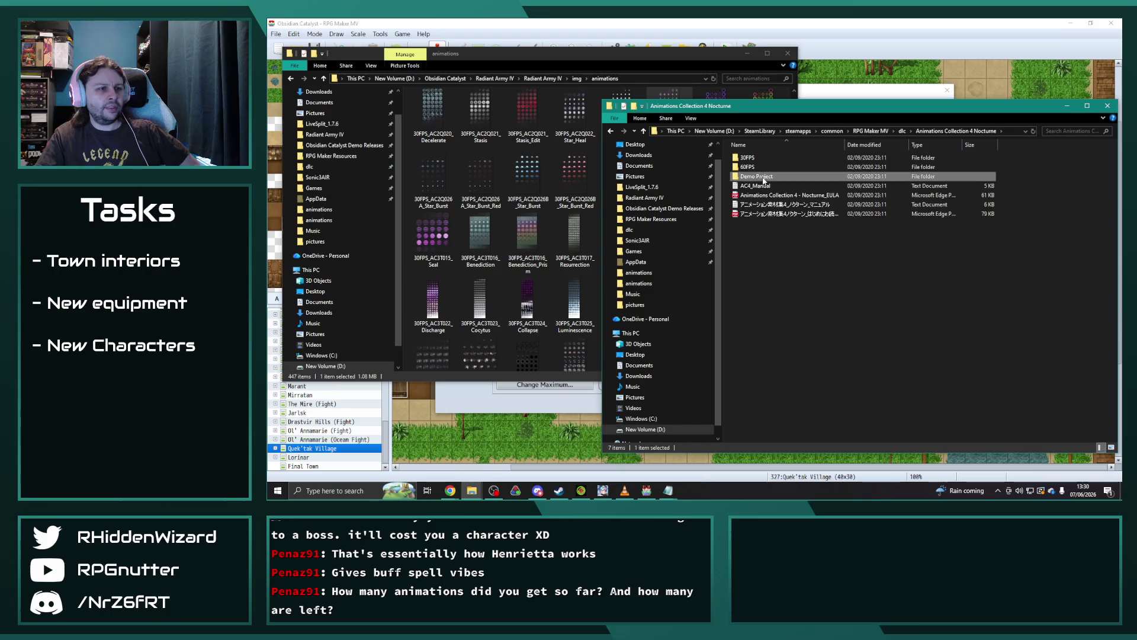
double_click(760, 232)
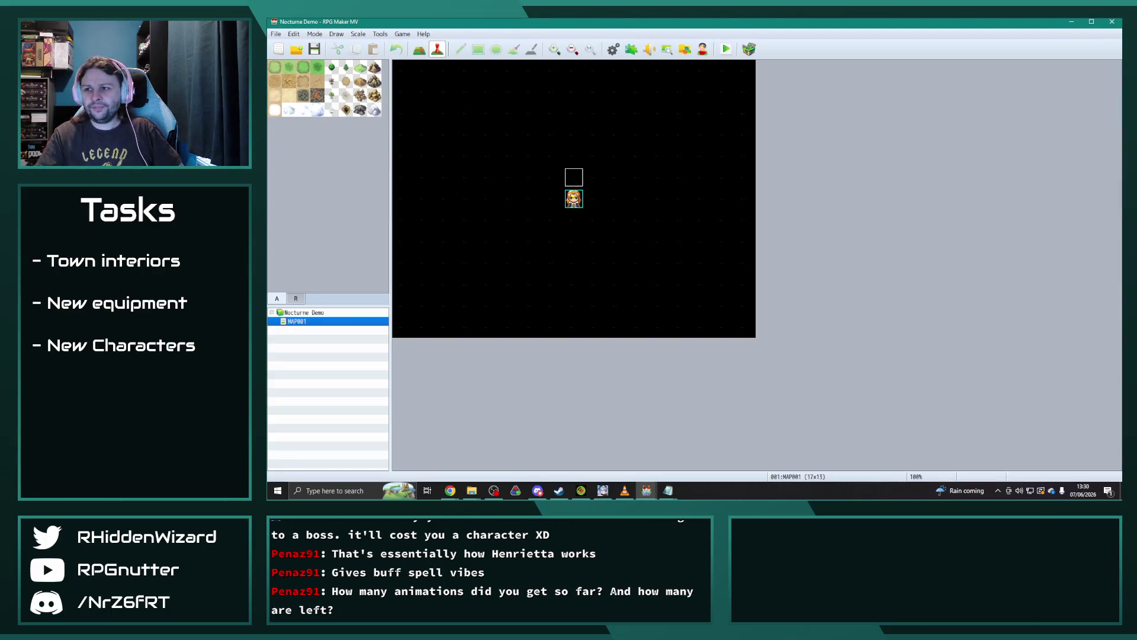
Step: Open the Animations database and preview 001_Cast01a_30FPS and 002_Cast01b_30FPS
left_click(613, 49)
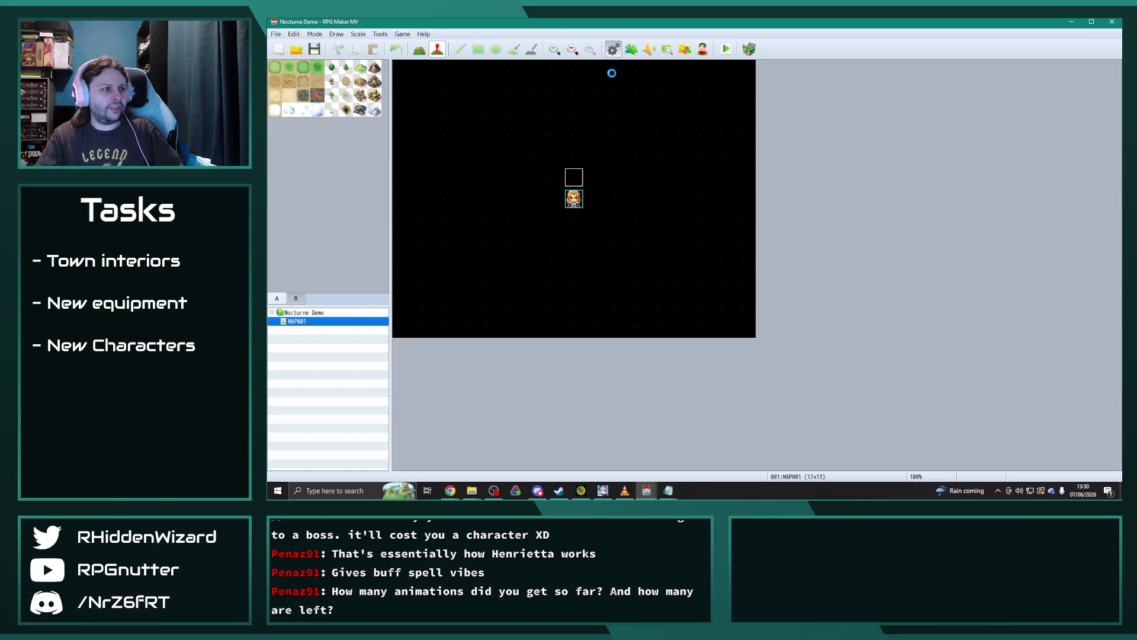
left_click(466, 236)
scroll(560, 270, "down", 1)
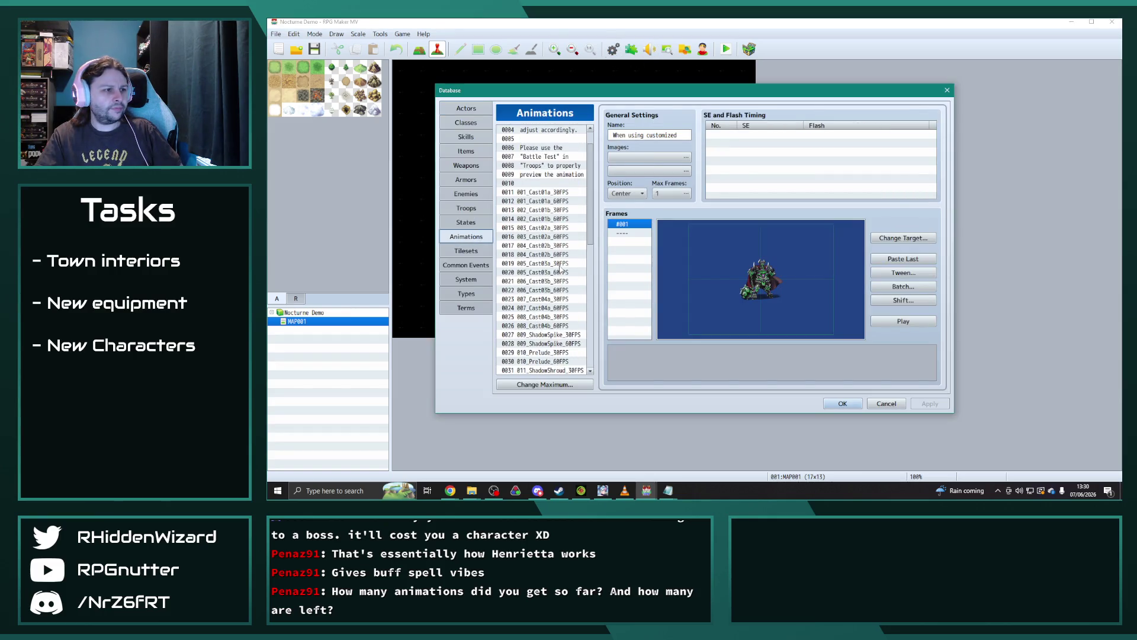
left_click(557, 191)
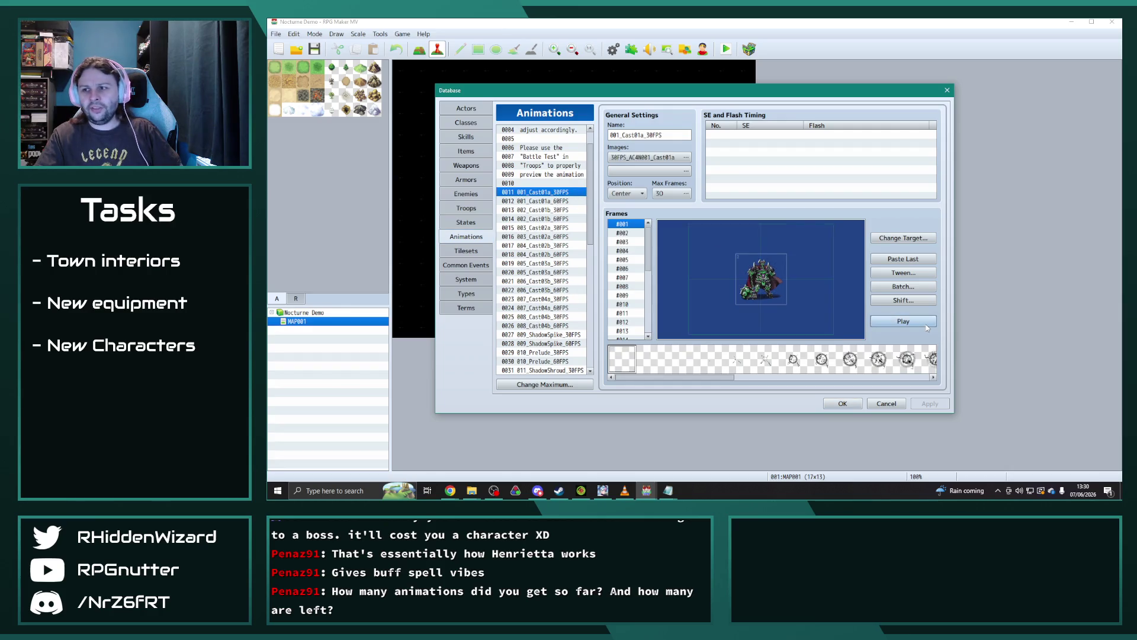
left_click(560, 210)
left_click(921, 323)
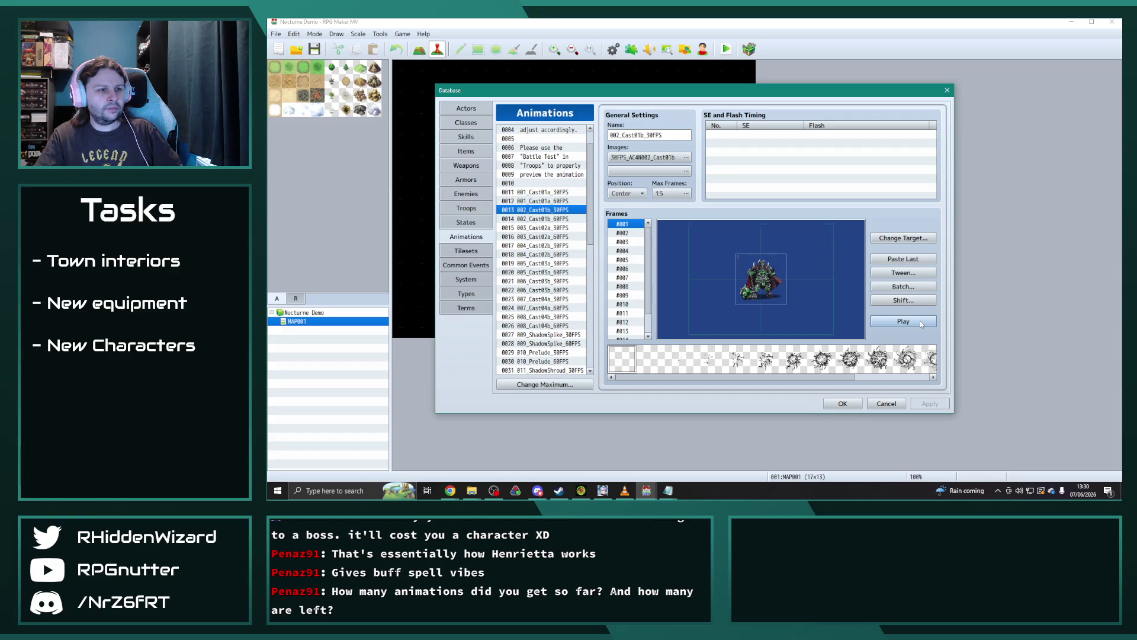
left_click(540, 192)
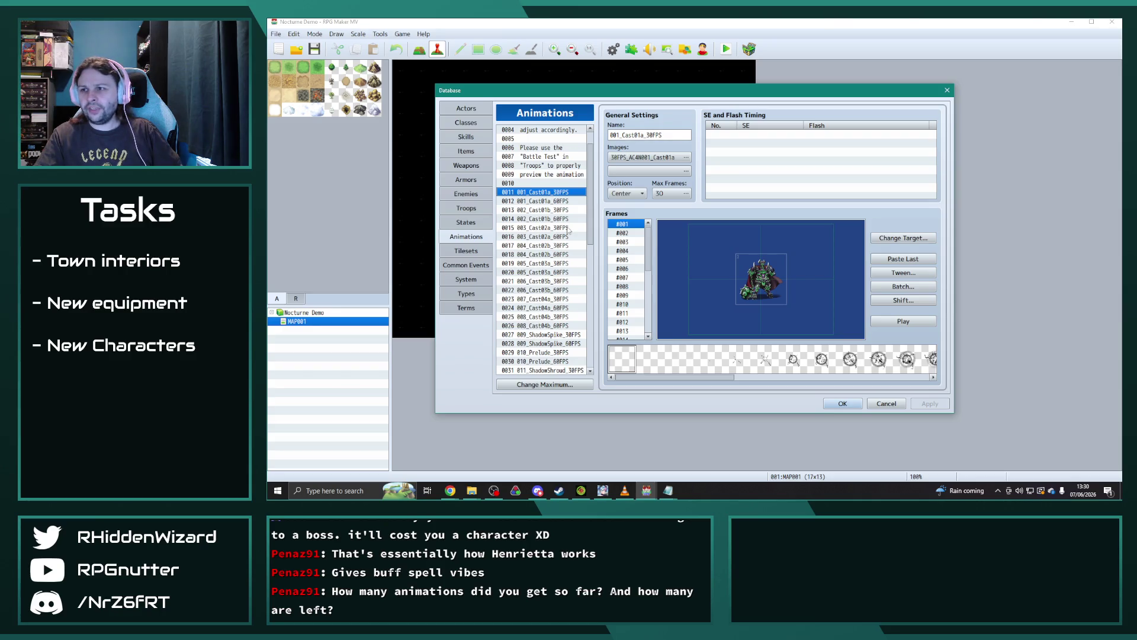
Step: Browse the Cast03a and Cast04a entries, then batch-apply Scale and Blend to every 009_ShadowSpike_30FPS cell
left_click(552, 264)
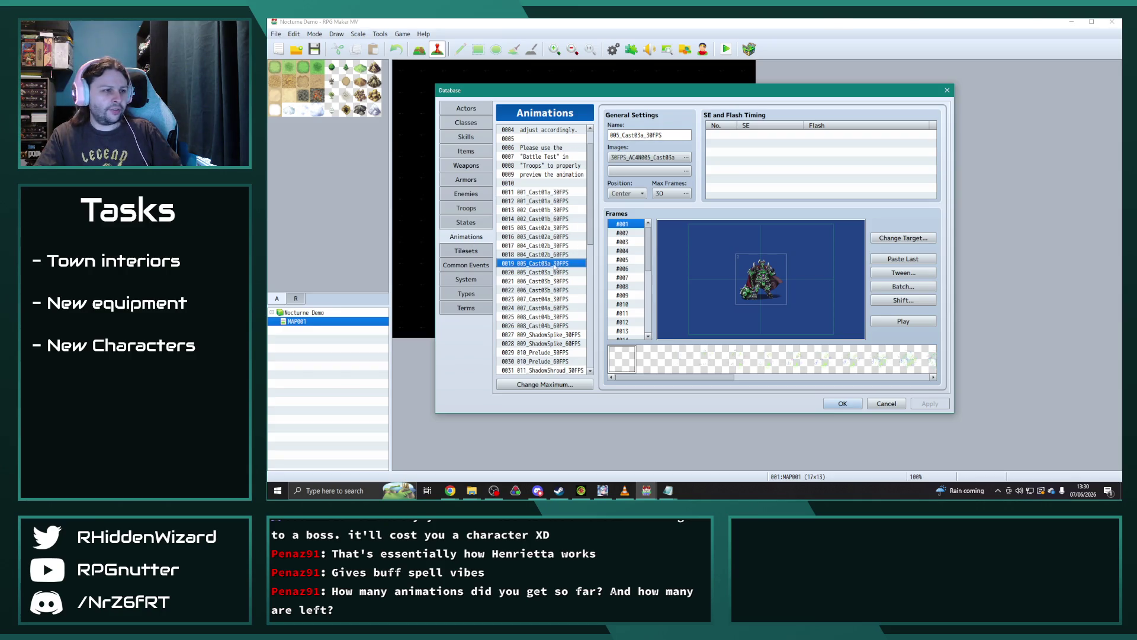
left_click(556, 299)
scroll(557, 322, "down", 3)
left_click(564, 245)
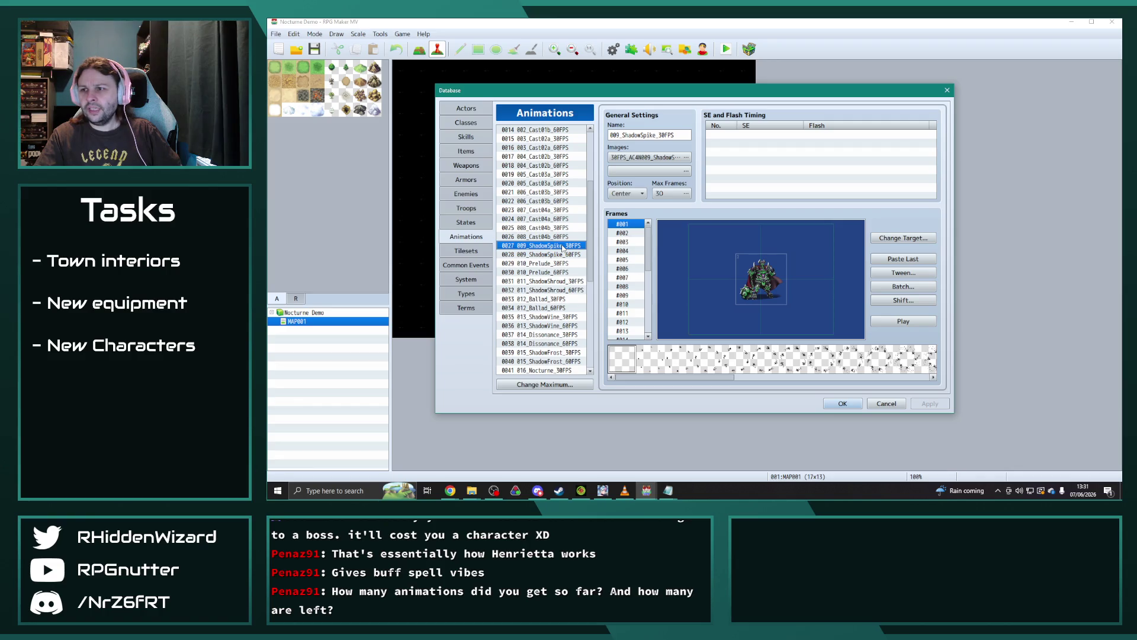
left_click(903, 286)
left_click(910, 295)
left_click(910, 319)
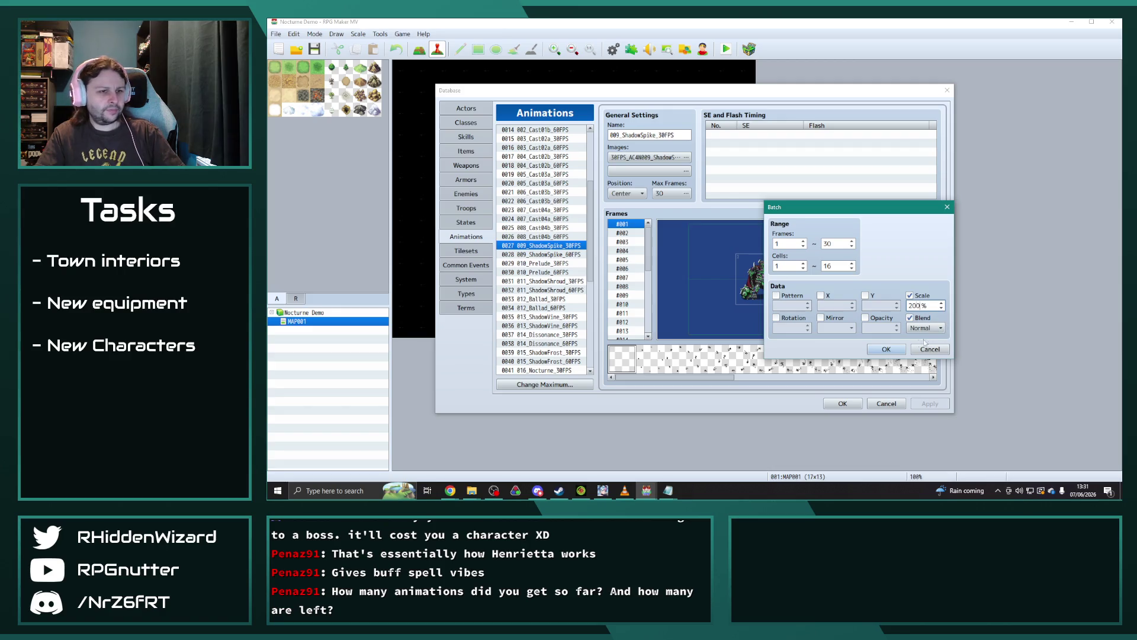
left_click(901, 349)
Step: Preview the batch-adjusted ShadowSpike animation several times
left_click(916, 321)
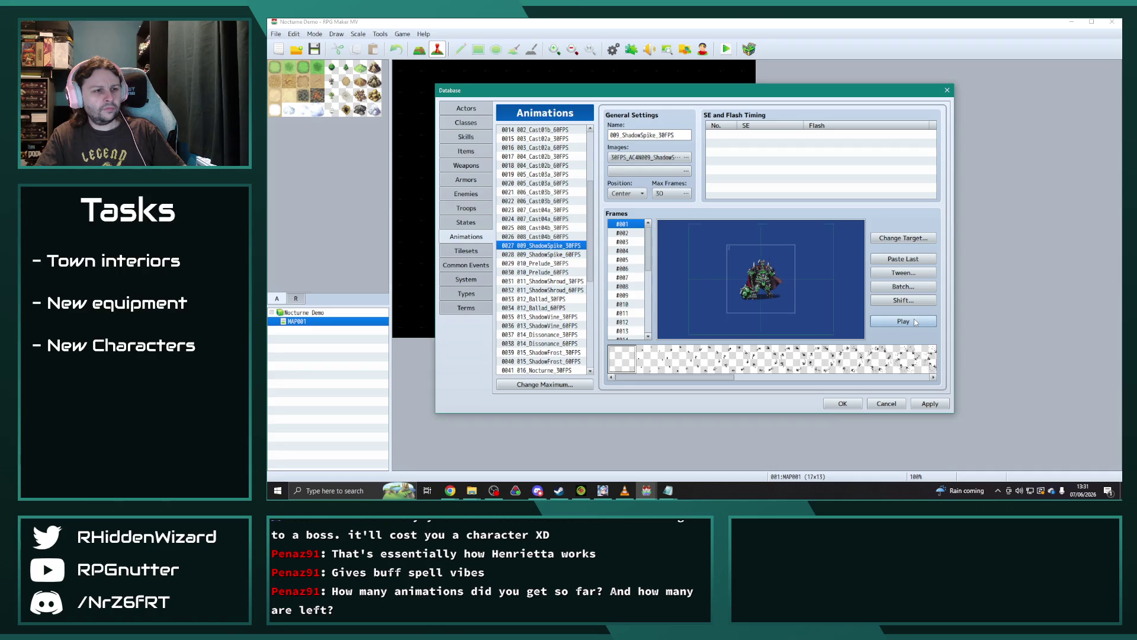
left_click(897, 325)
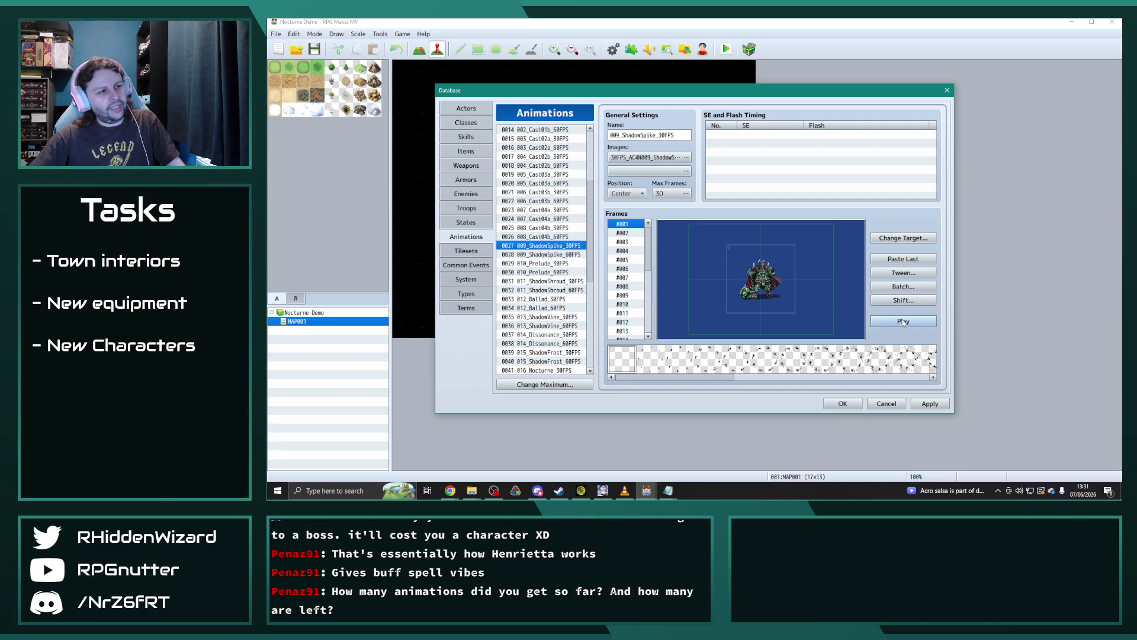
scroll(574, 296, "down", 2)
left_click(901, 321)
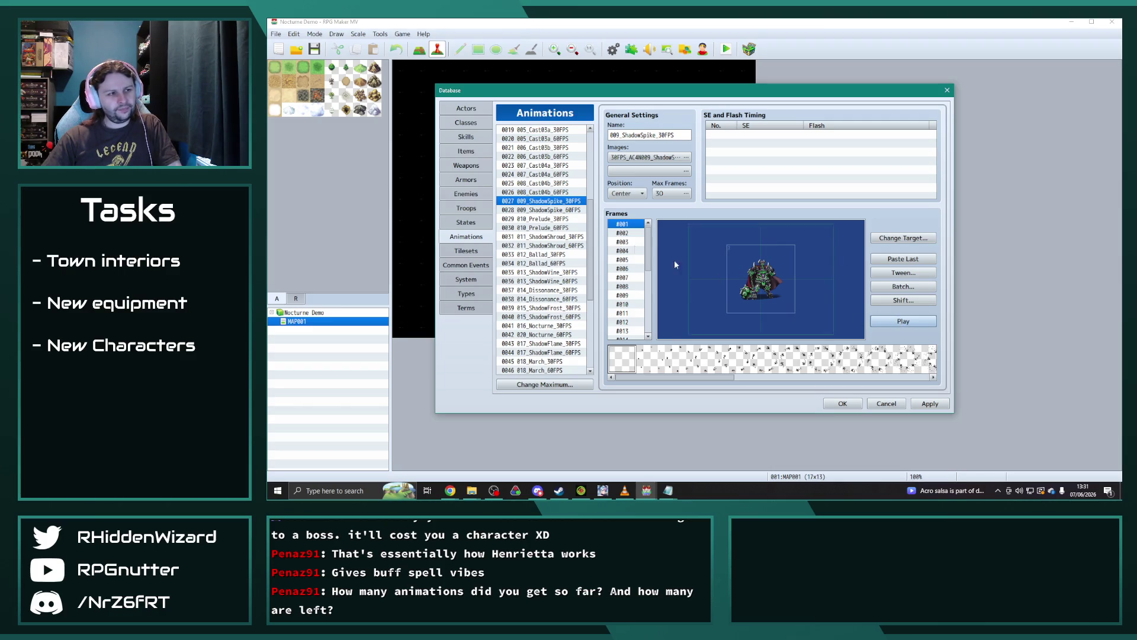
Step: Preview the 015_ShadowFrost_30FPS and 017_ShadowFlame_30FPS animations
left_click(566, 308)
left_click(902, 321)
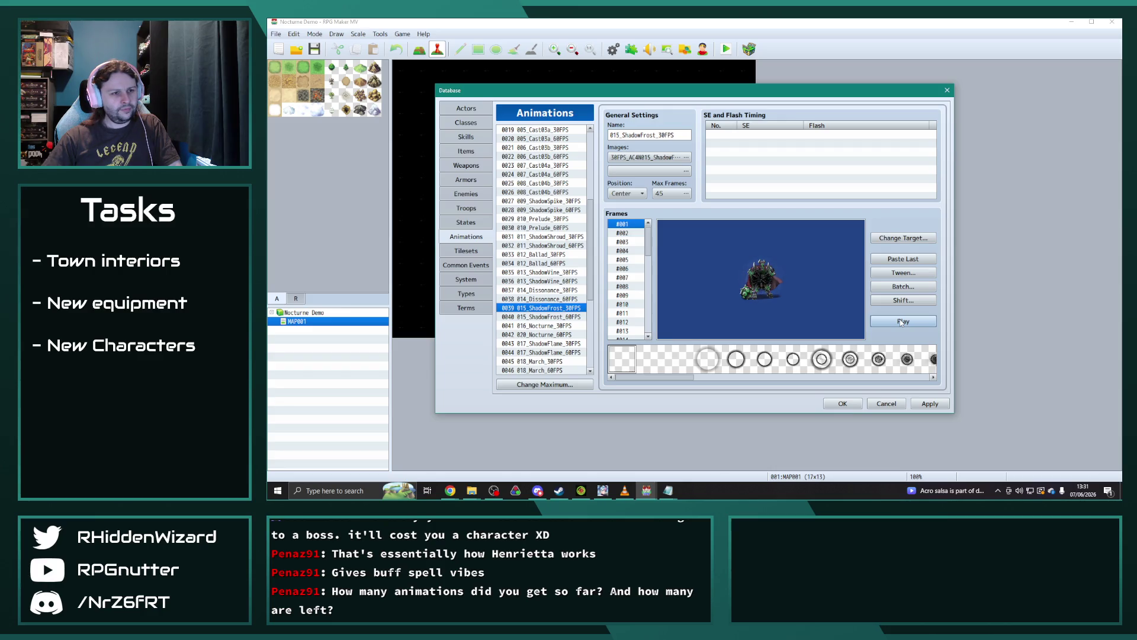
scroll(566, 291, "down", 2)
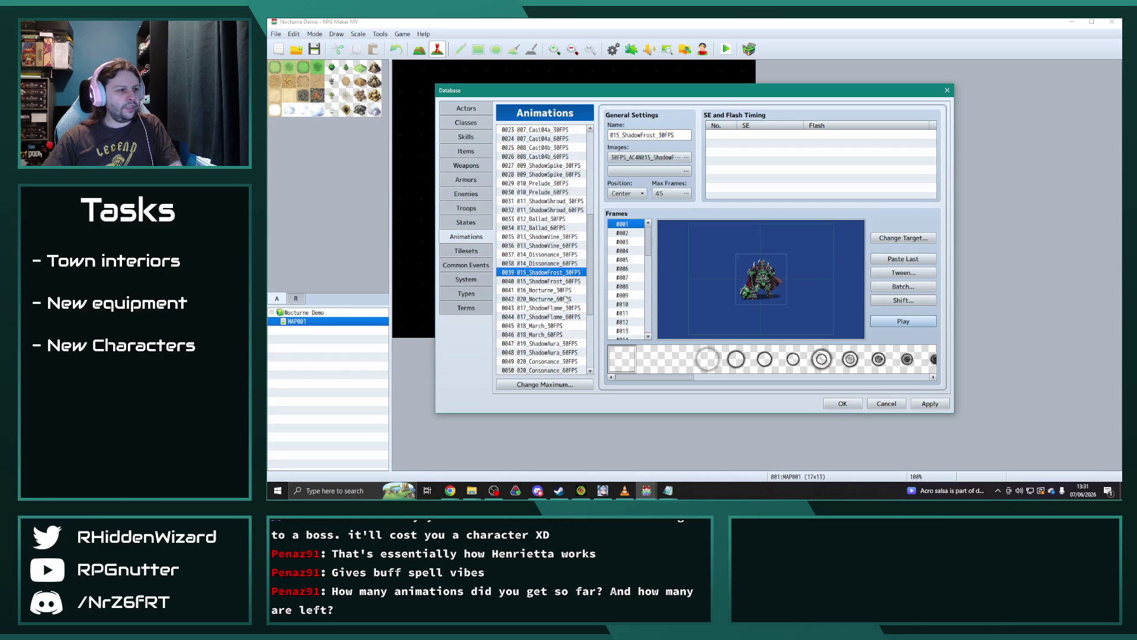
left_click(560, 308)
left_click(906, 321)
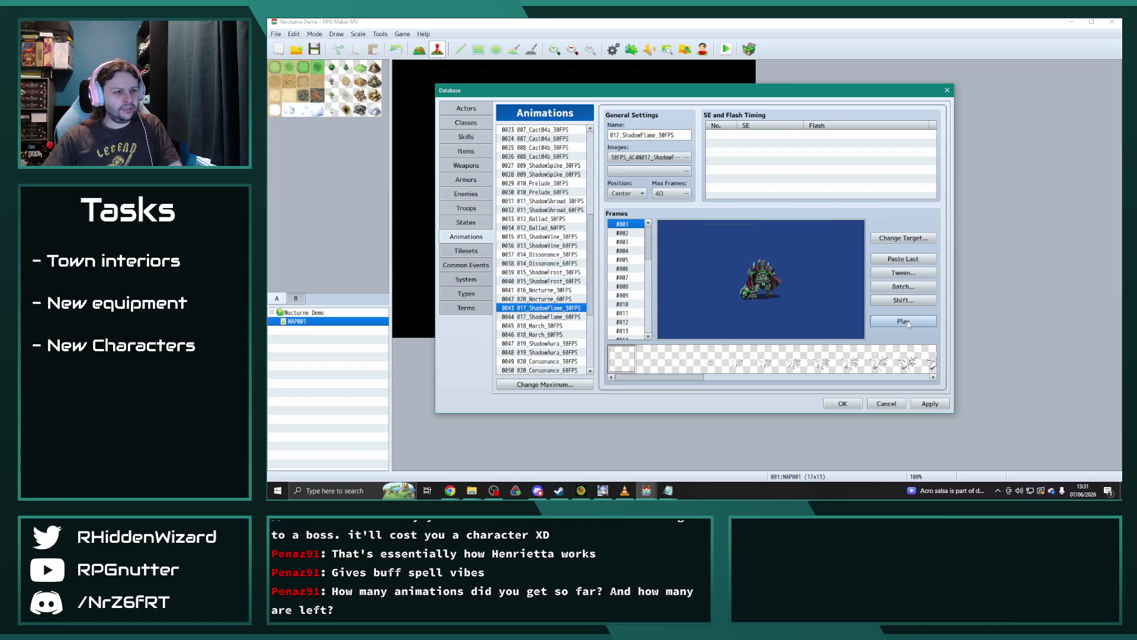
scroll(532, 300, "down", 2)
scroll(533, 300, "up", 5)
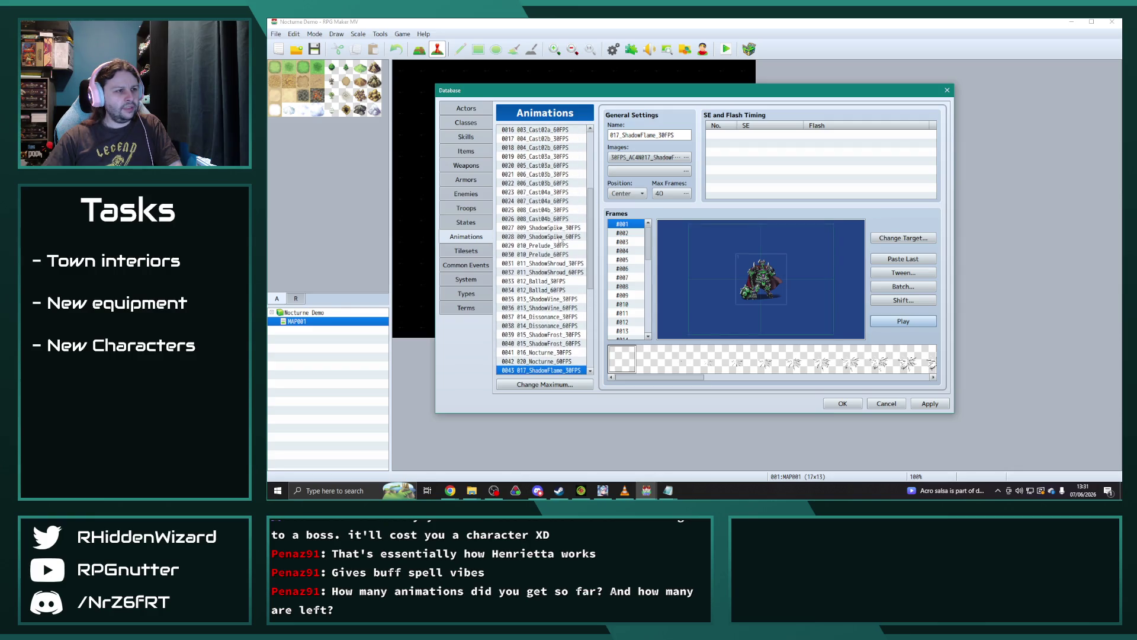
Step: Return to 009_ShadowSpike_30FPS and replay its preview
left_click(558, 227)
left_click(896, 321)
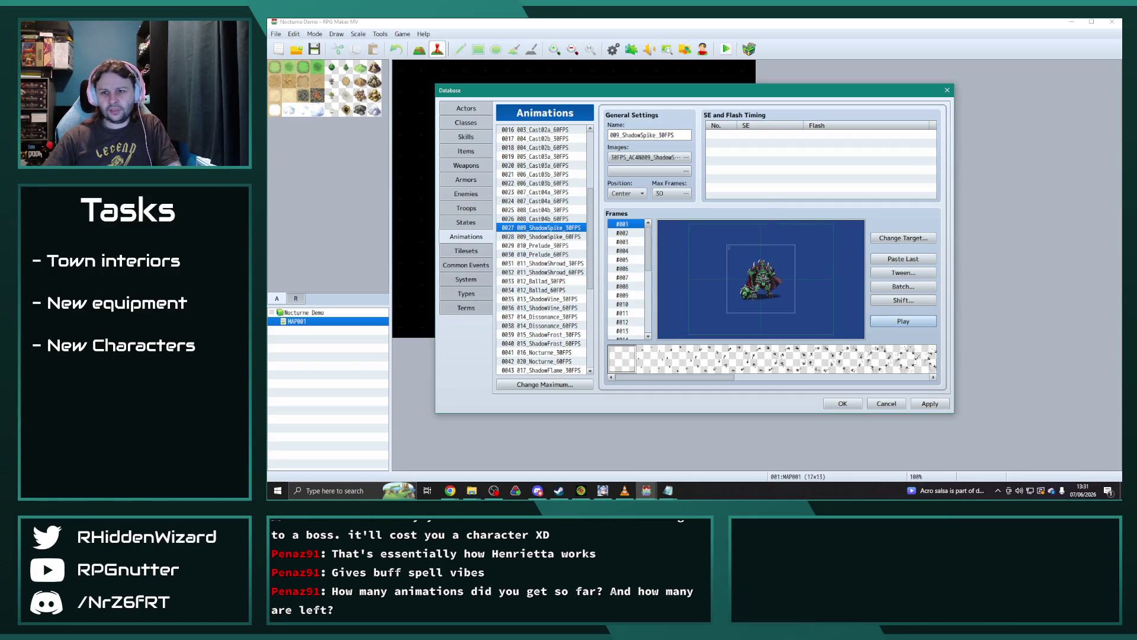
key("alt+Tab")
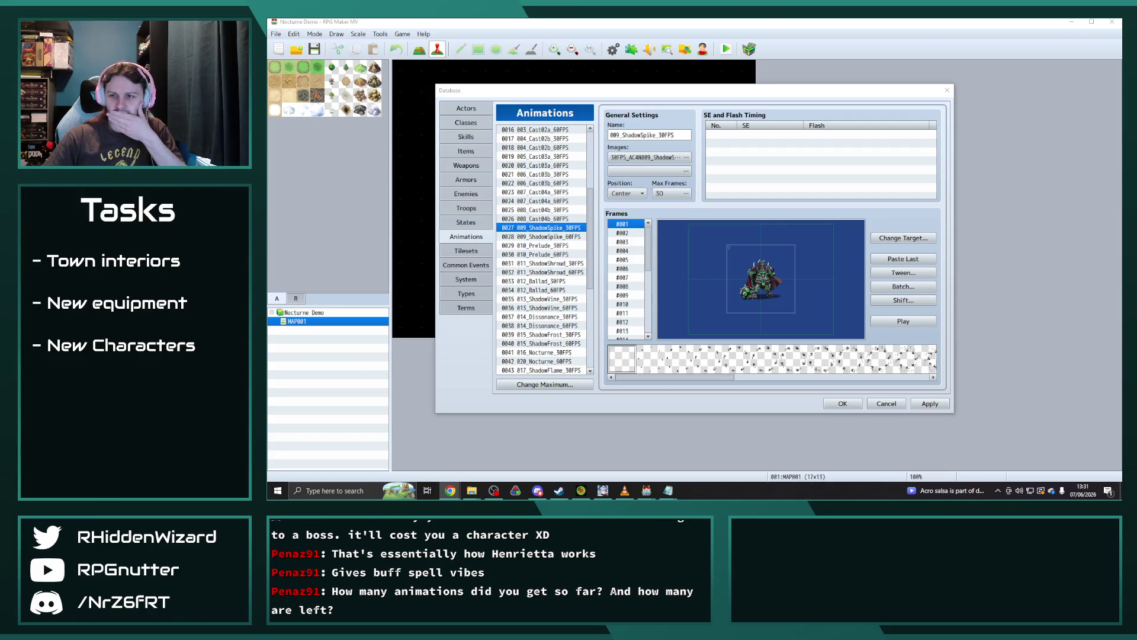
left_click(903, 323)
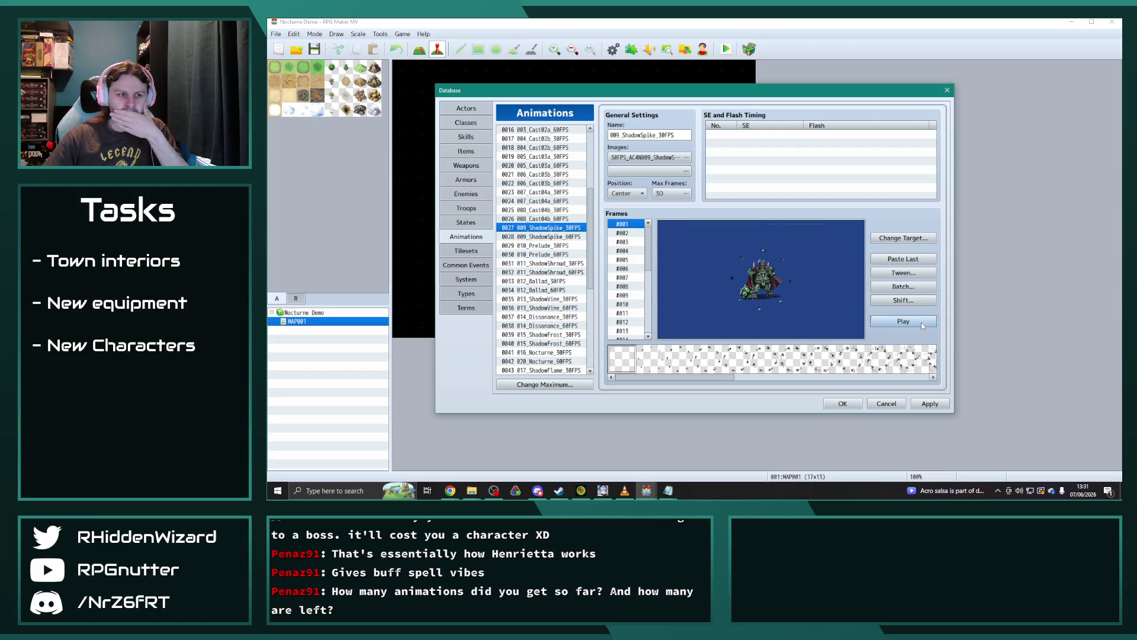
left_click(921, 323)
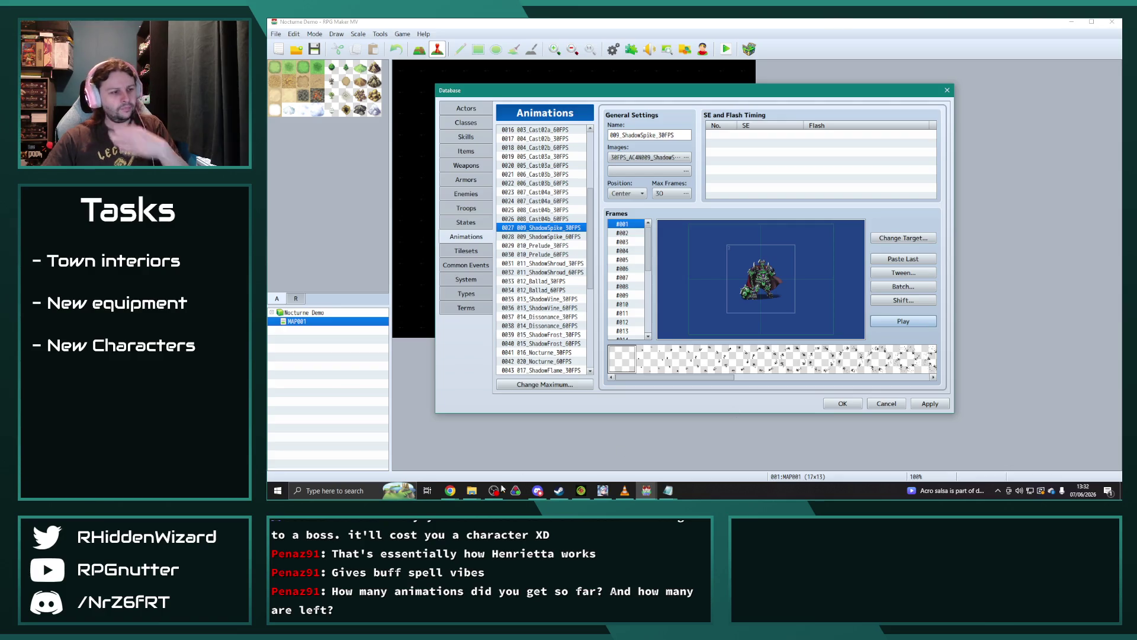
Step: Drag the ShadowSpike sheet from Demo Project\img\animations into Radiant Army IV's animations folder
mouse_move(471, 491)
left_click(449, 450)
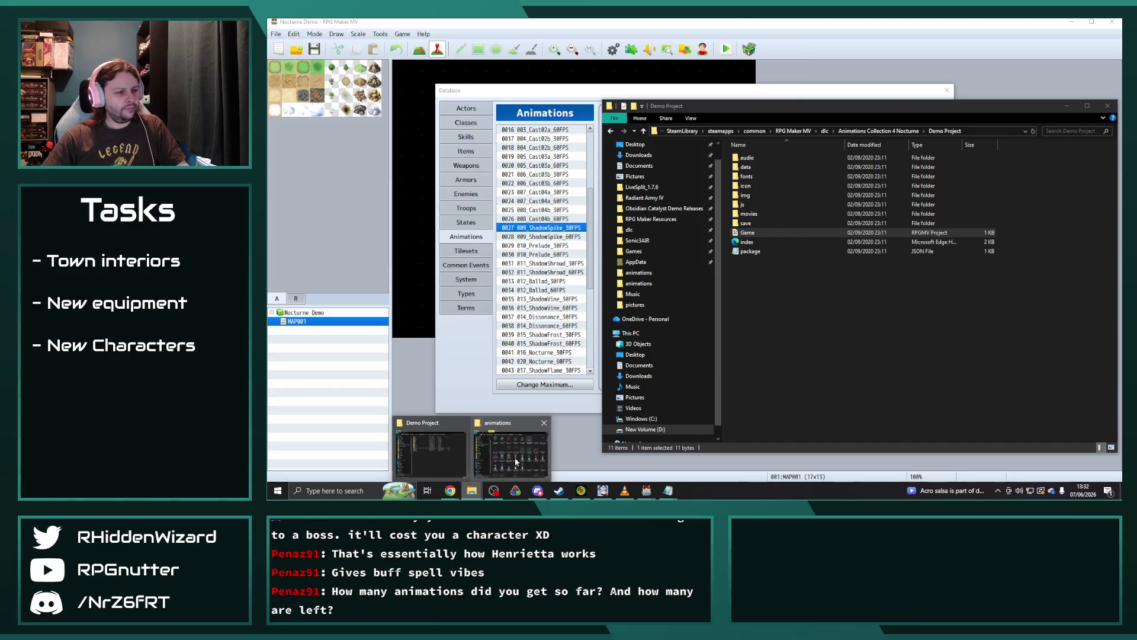
left_click(516, 450)
double_click(745, 195)
double_click(753, 158)
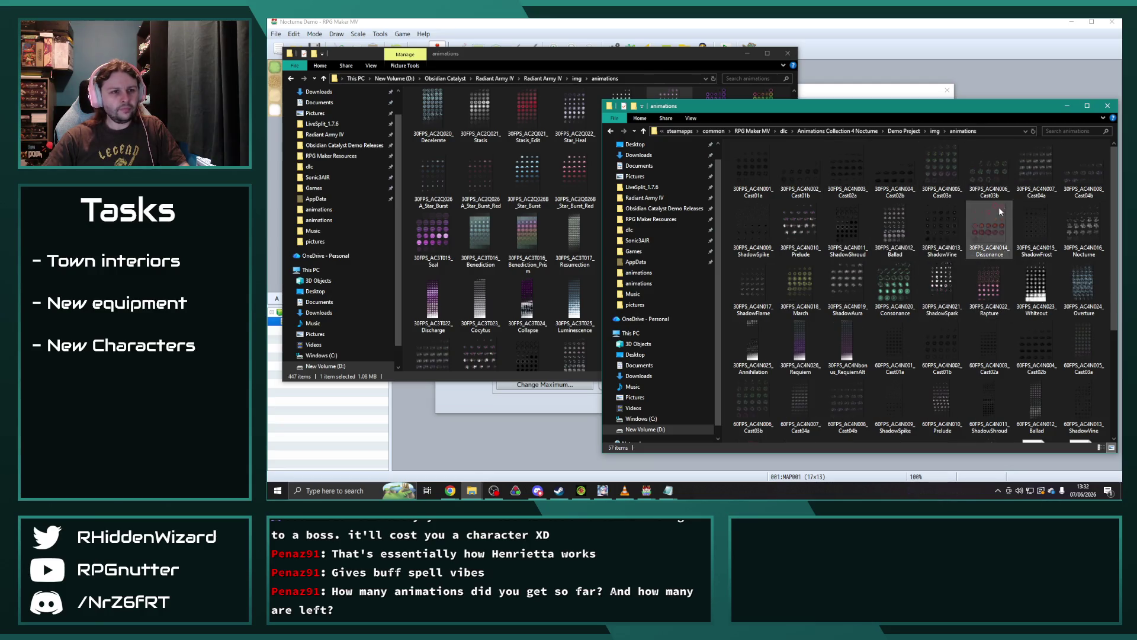
left_click_drag(753, 230, 705, 95)
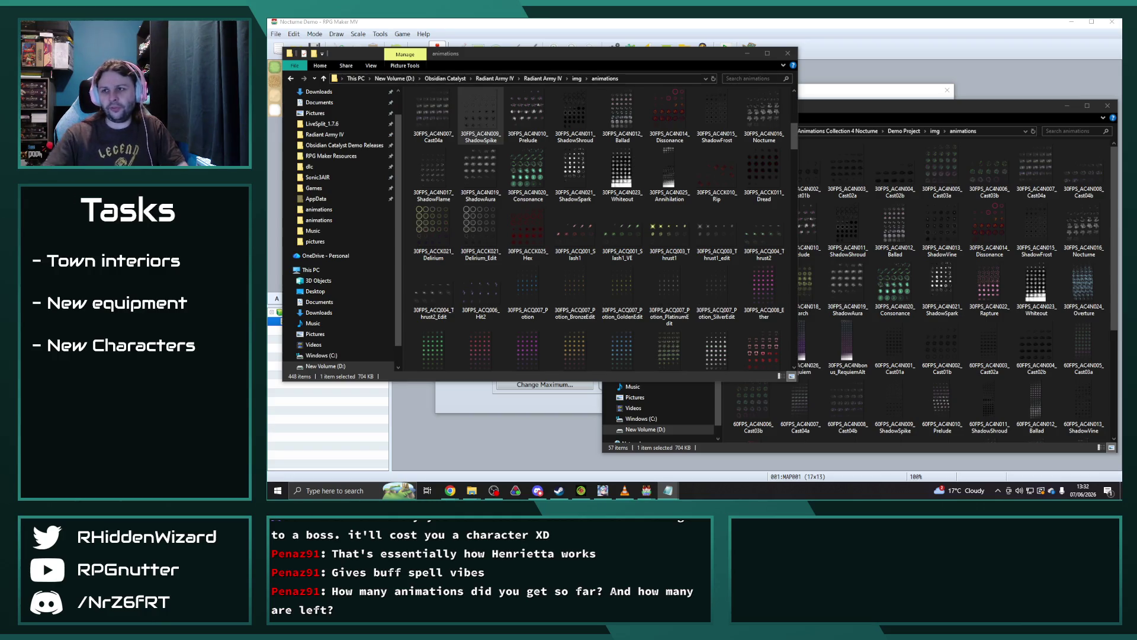
left_click(750, 23)
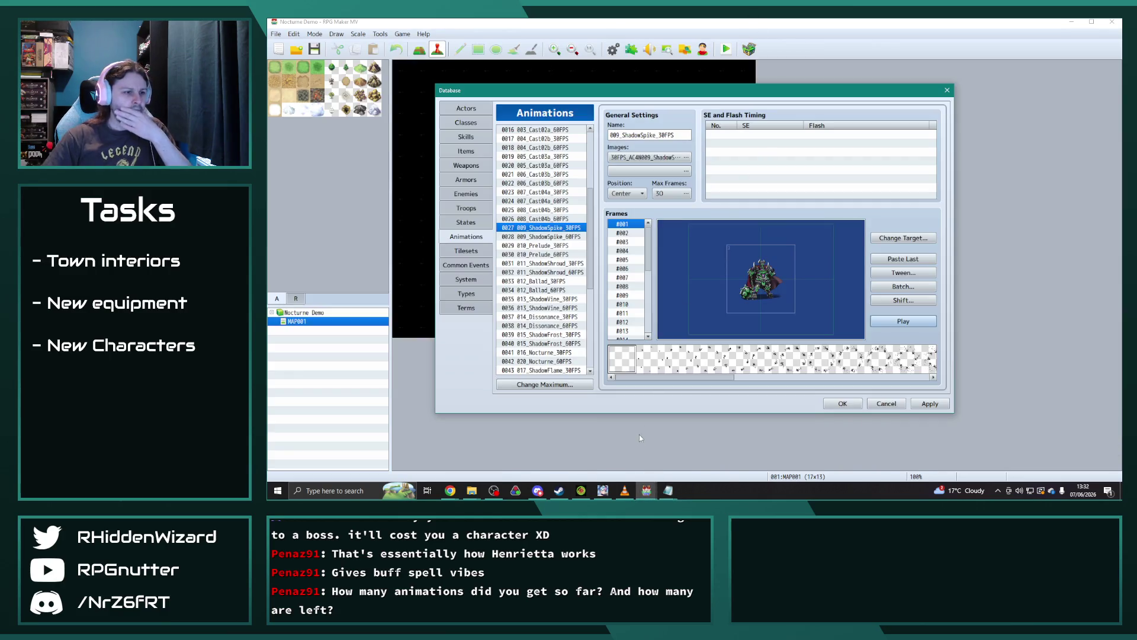
Step: In Obsidian Catalyst, rename animation 0573 to 'Shadow Spike', then switch back to Nocturne Demo
left_click(647, 491)
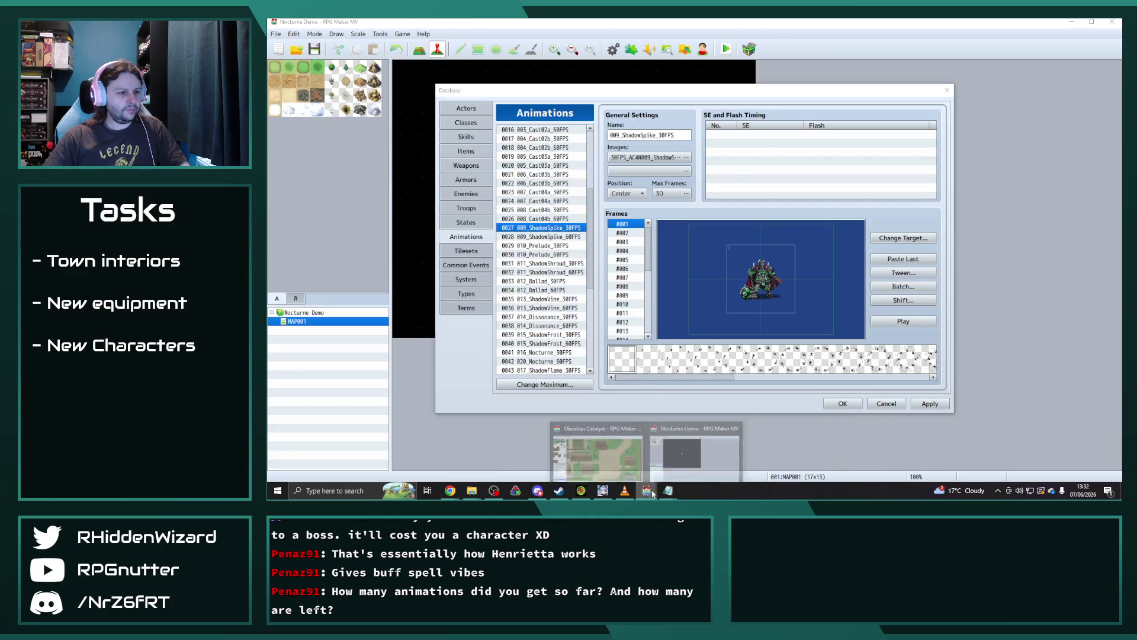
left_click(598, 454)
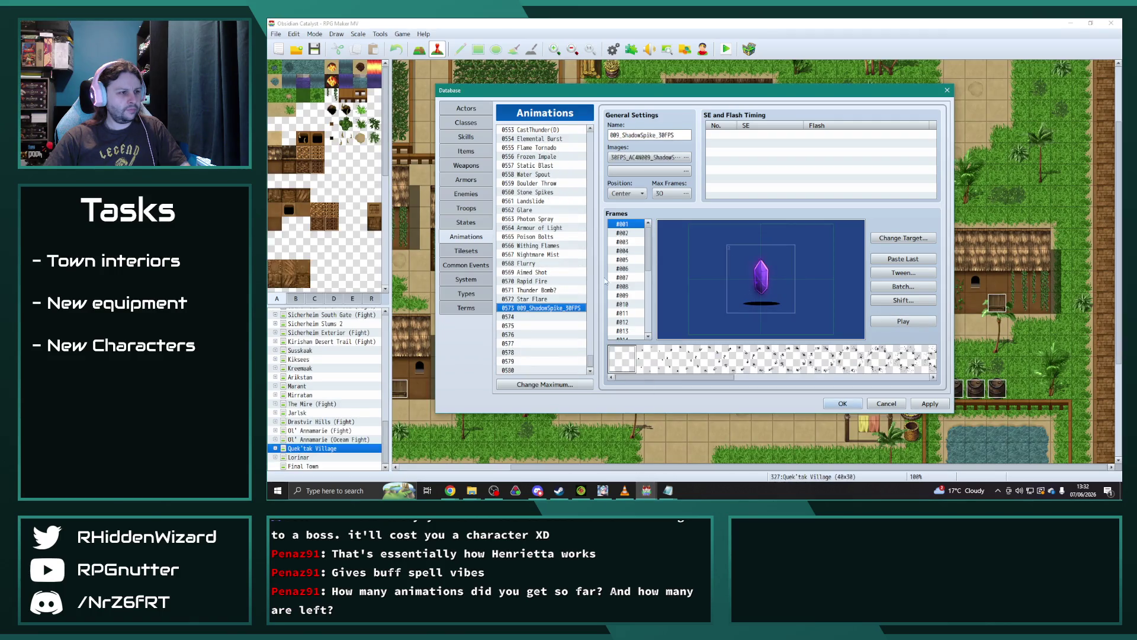
key("ctrl+a")
type("Sh")
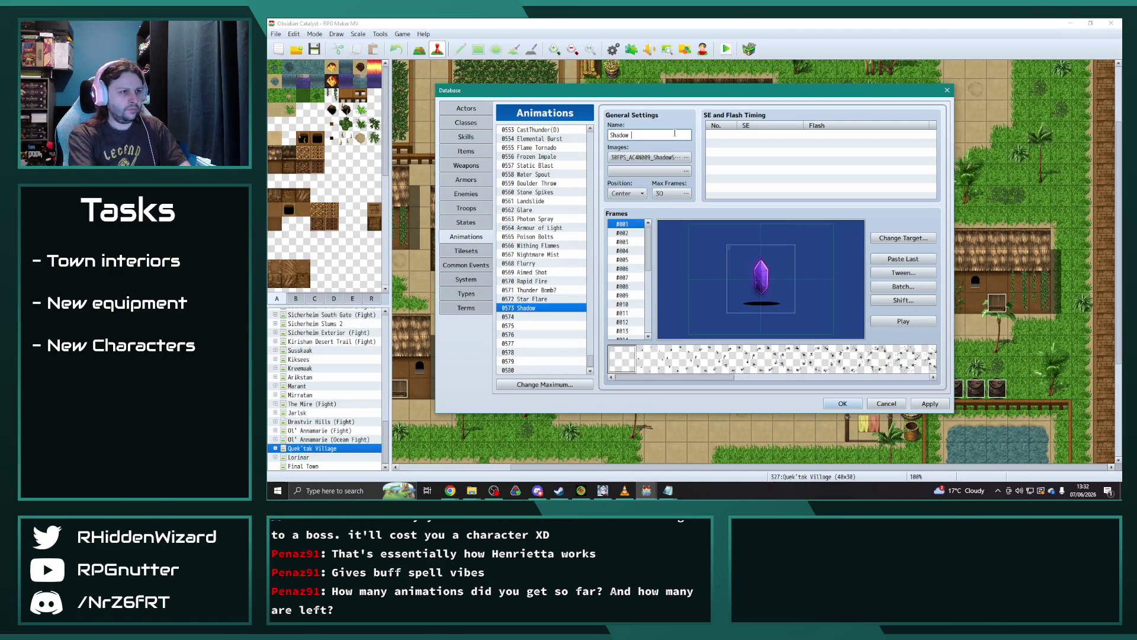
type("ike")
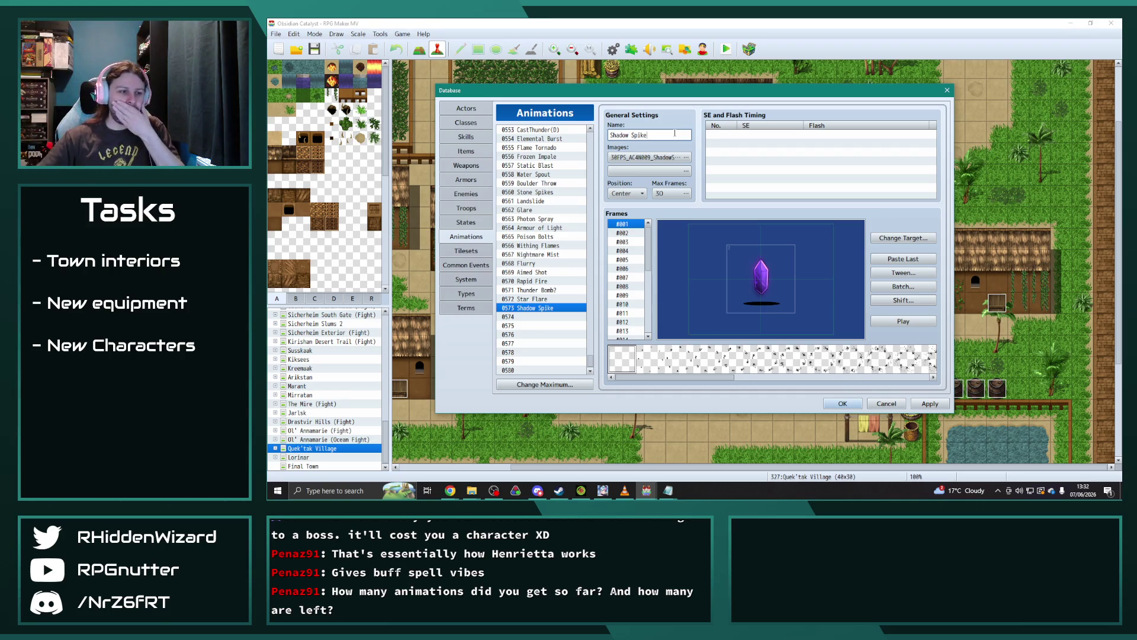
left_click(646, 490)
left_click(694, 456)
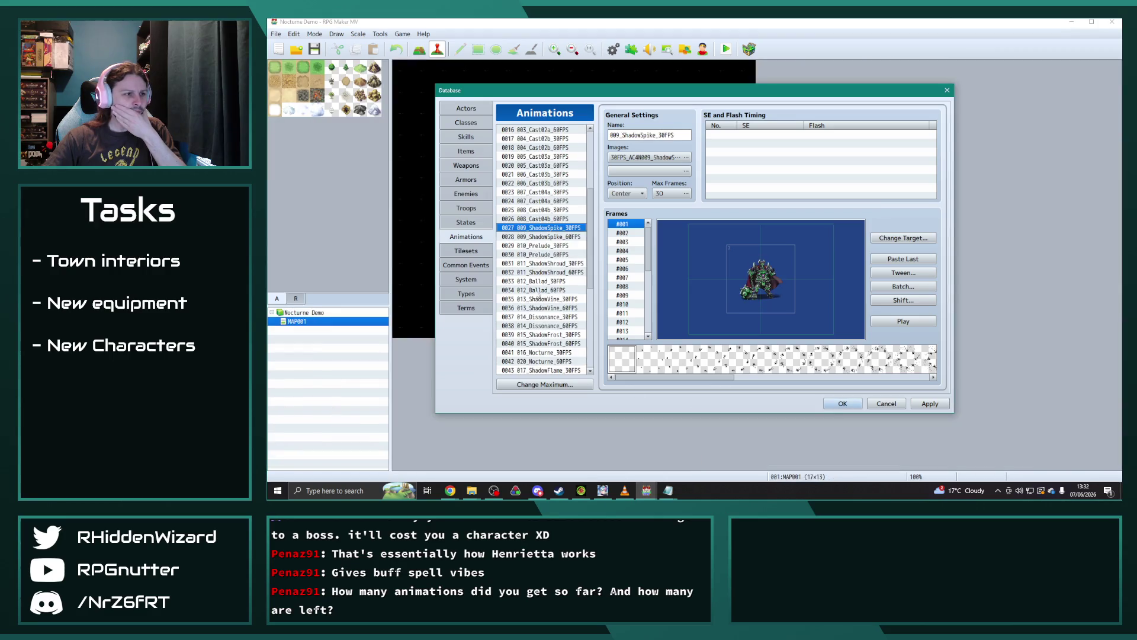
Step: Browse entries 010–012, then batch-scale every 013_ShadowVine_30FPS frame to 100%
left_click(562, 245)
left_click(560, 264)
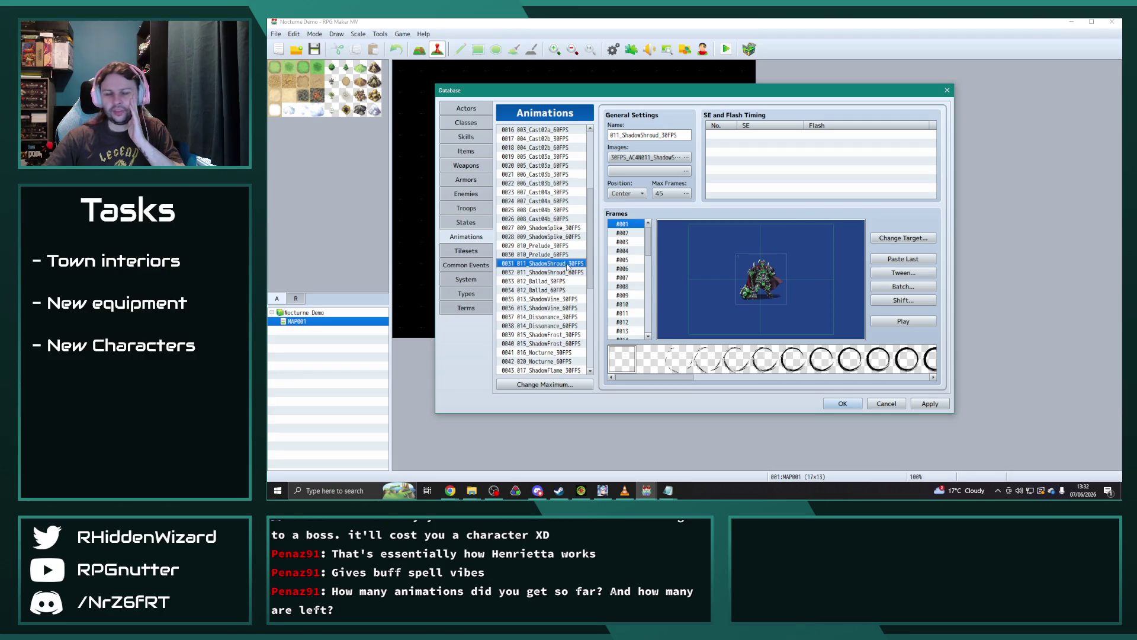
left_click(547, 281)
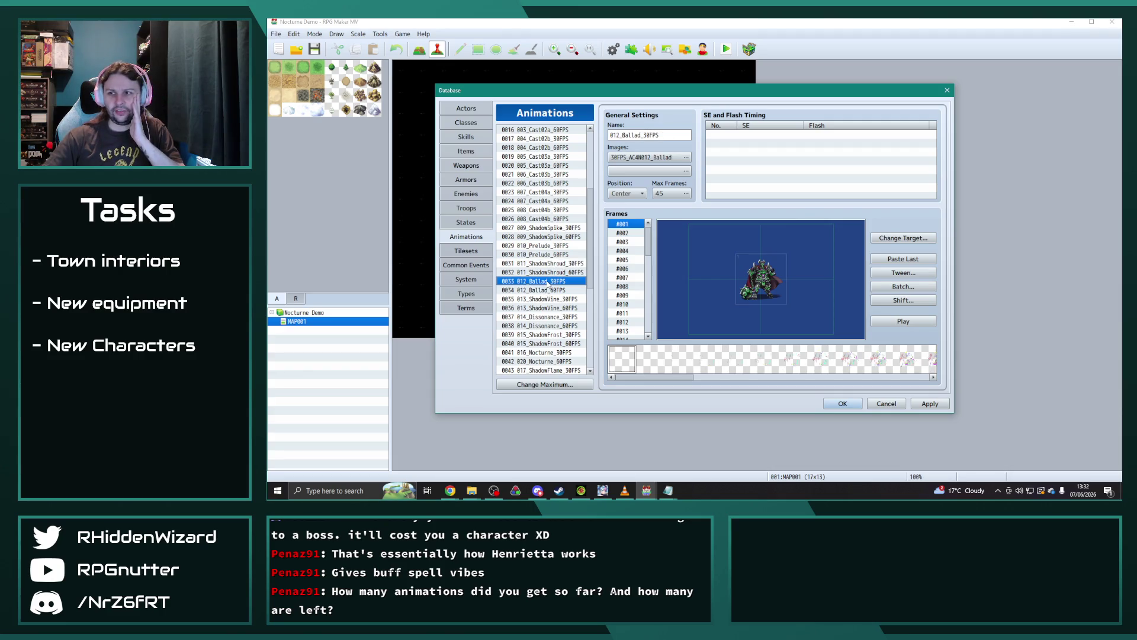
scroll(547, 285, "down", 2)
left_click(550, 255)
left_click(902, 286)
left_click(910, 295)
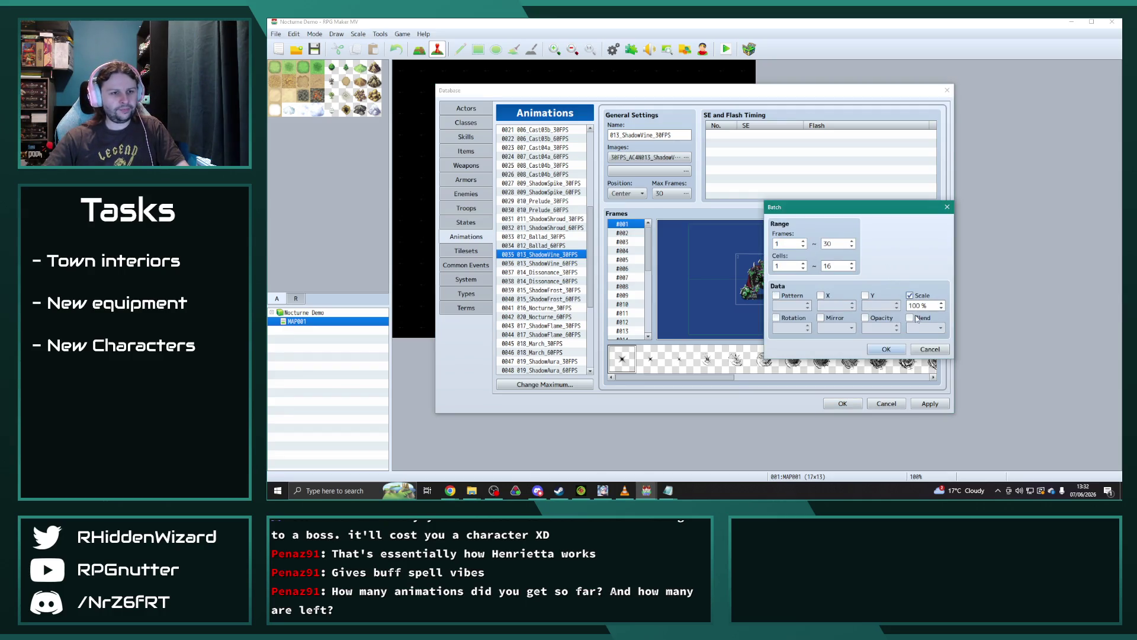
left_click(897, 350)
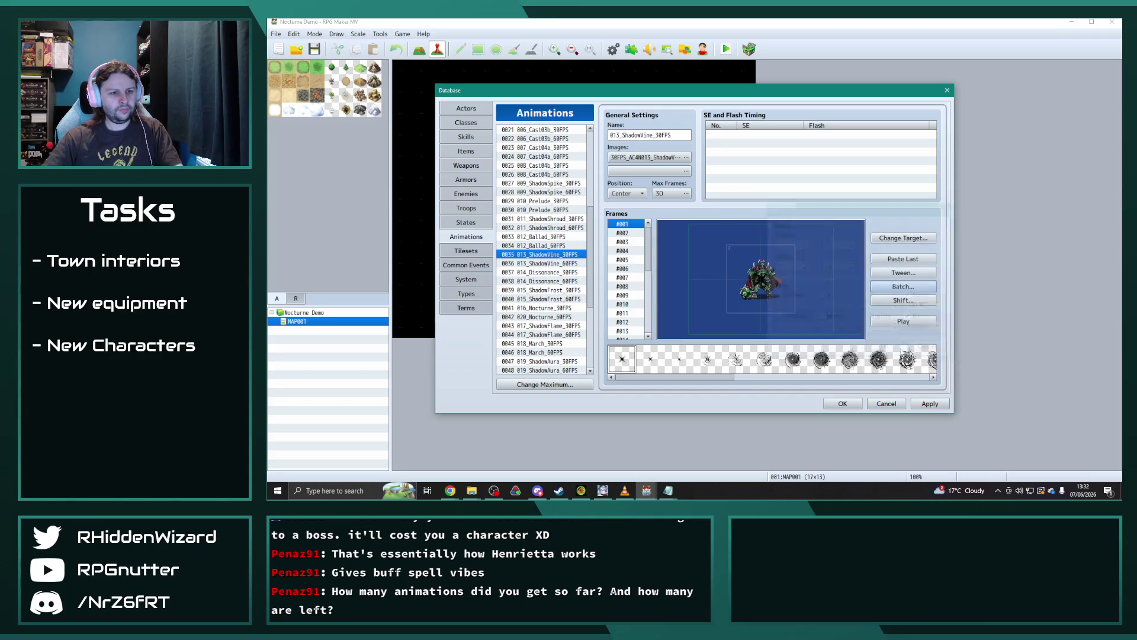
Step: Preview the ShadowVine animation several times and copy the entry
left_click(912, 323)
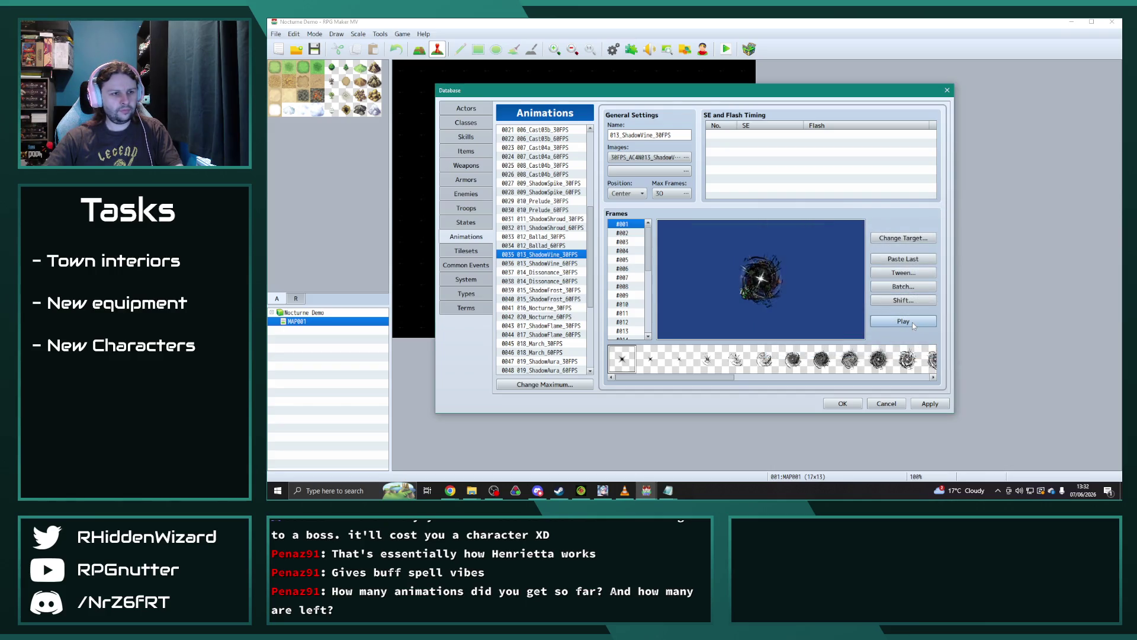
left_click(910, 323)
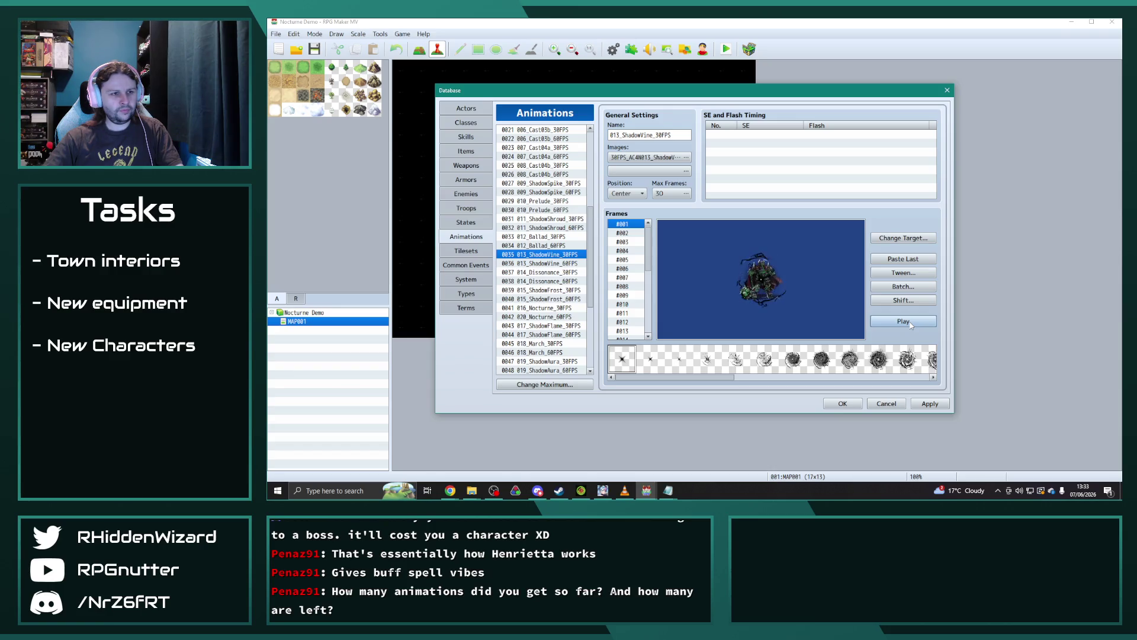
left_click(911, 323)
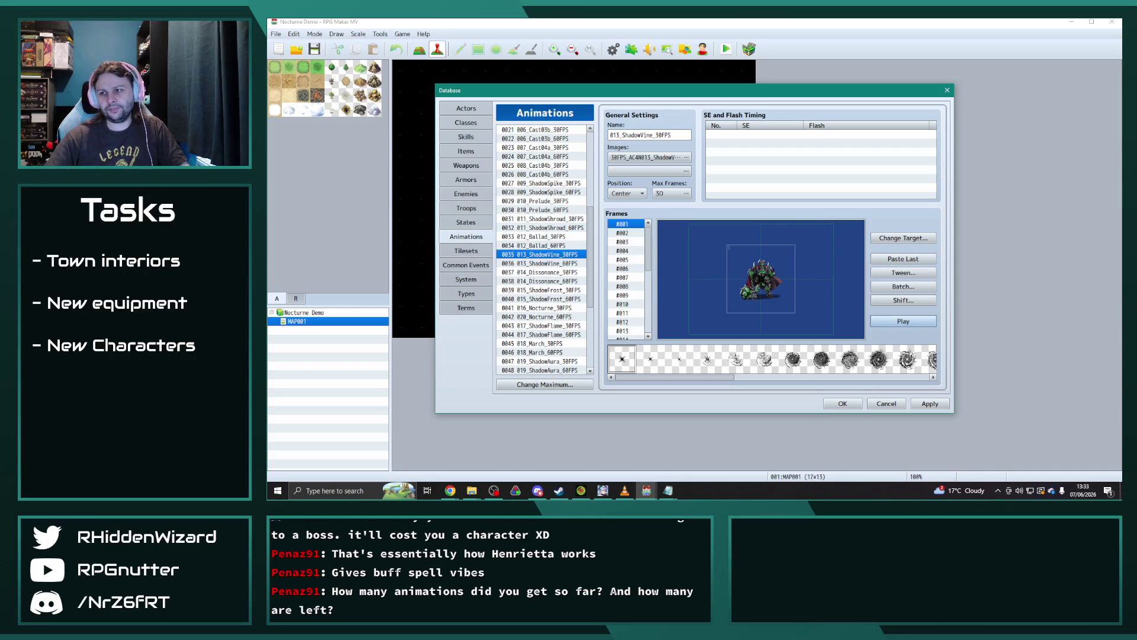
key("alt+Tab")
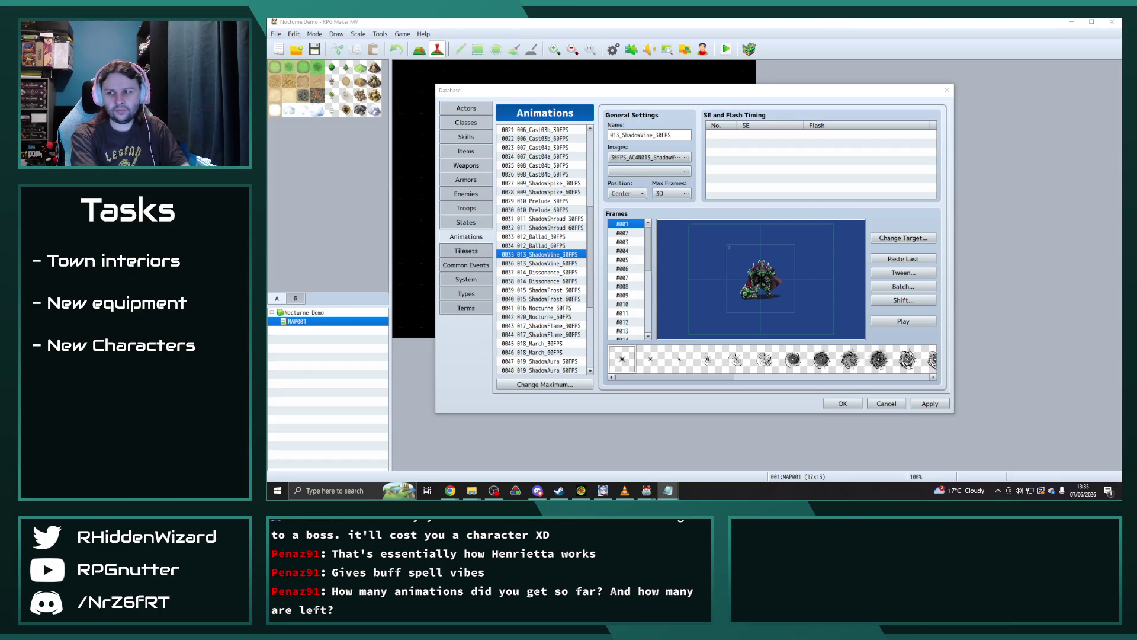
mouse_move(472, 491)
left_click(432, 453)
Step: Select 30FPS_AC4N013_ShadowVine in the DLC folder and place it in Radiant Army IV's animations folder
left_click(514, 462)
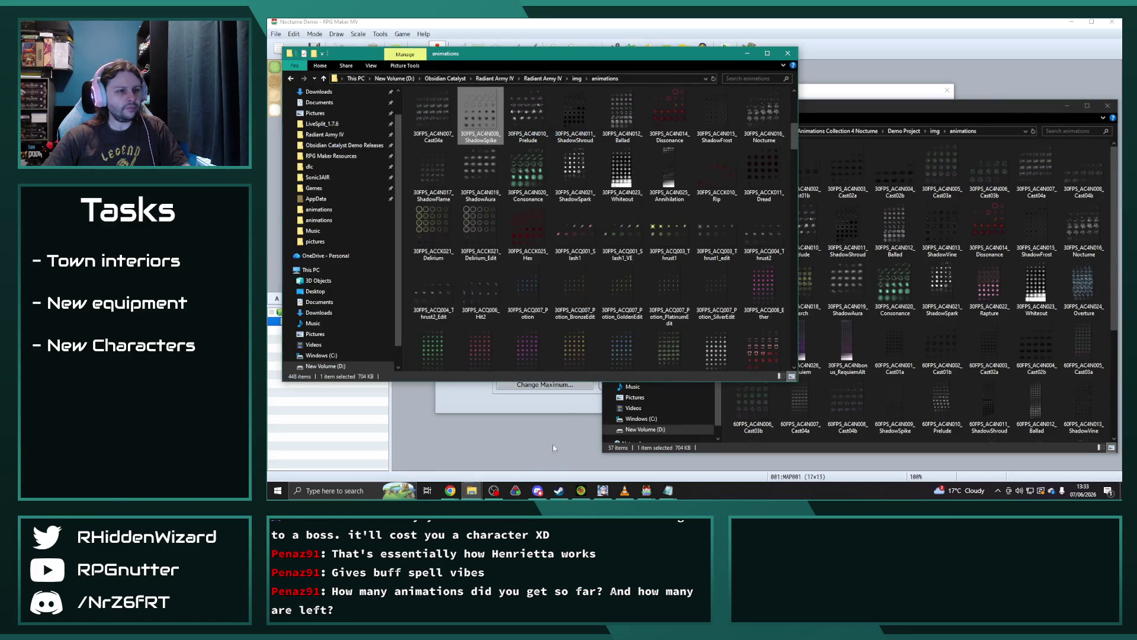
left_click(921, 106)
left_click(946, 230)
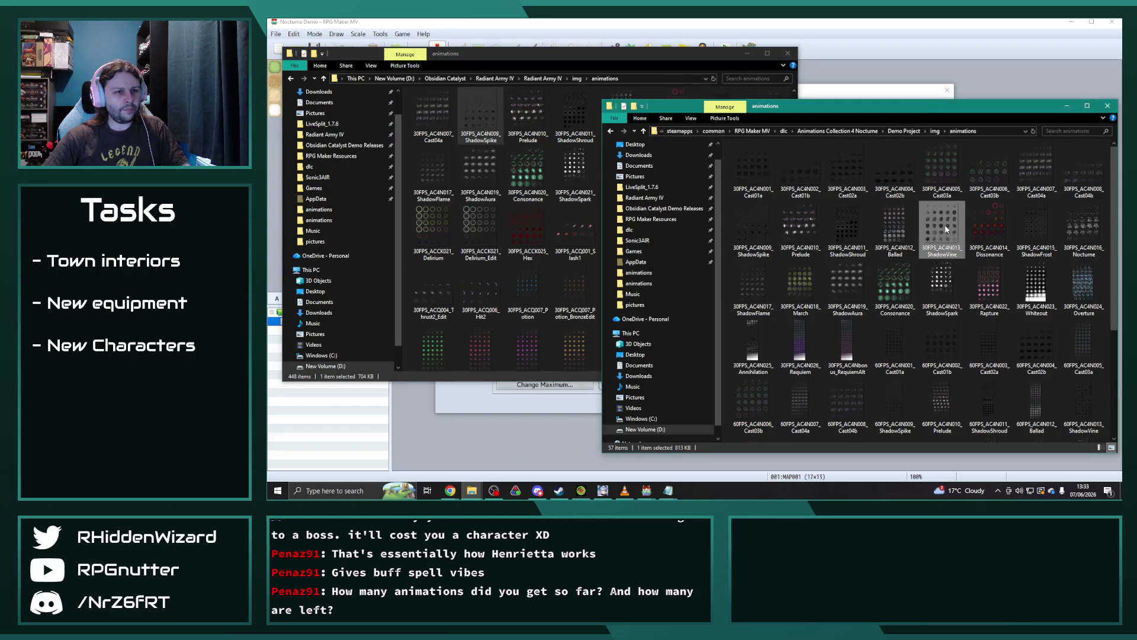
left_click(592, 49)
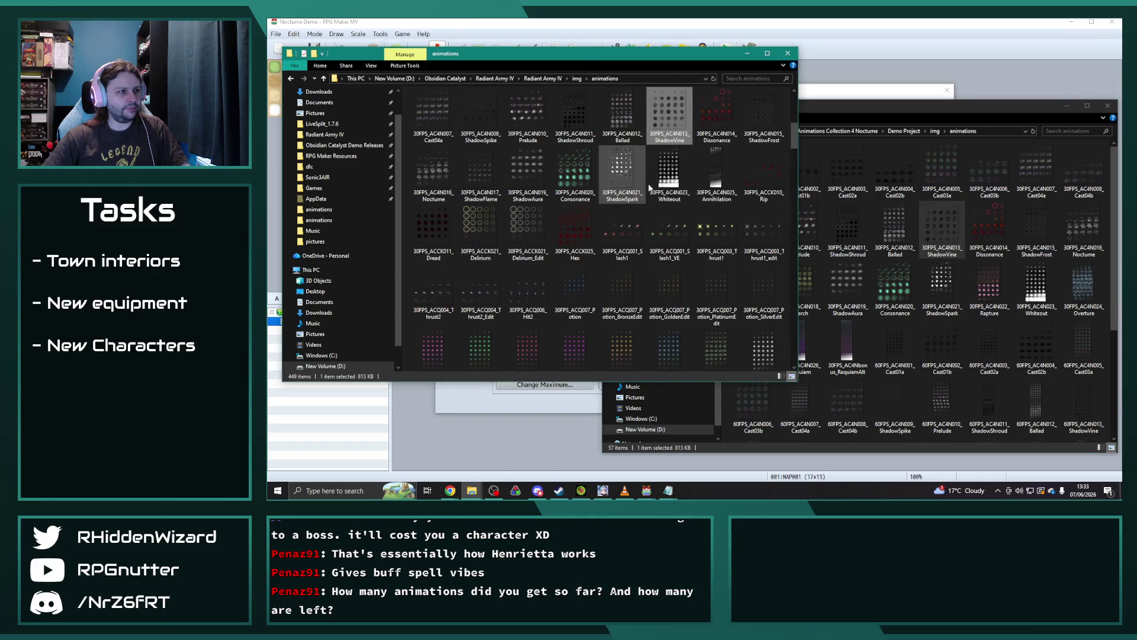
left_click(592, 27)
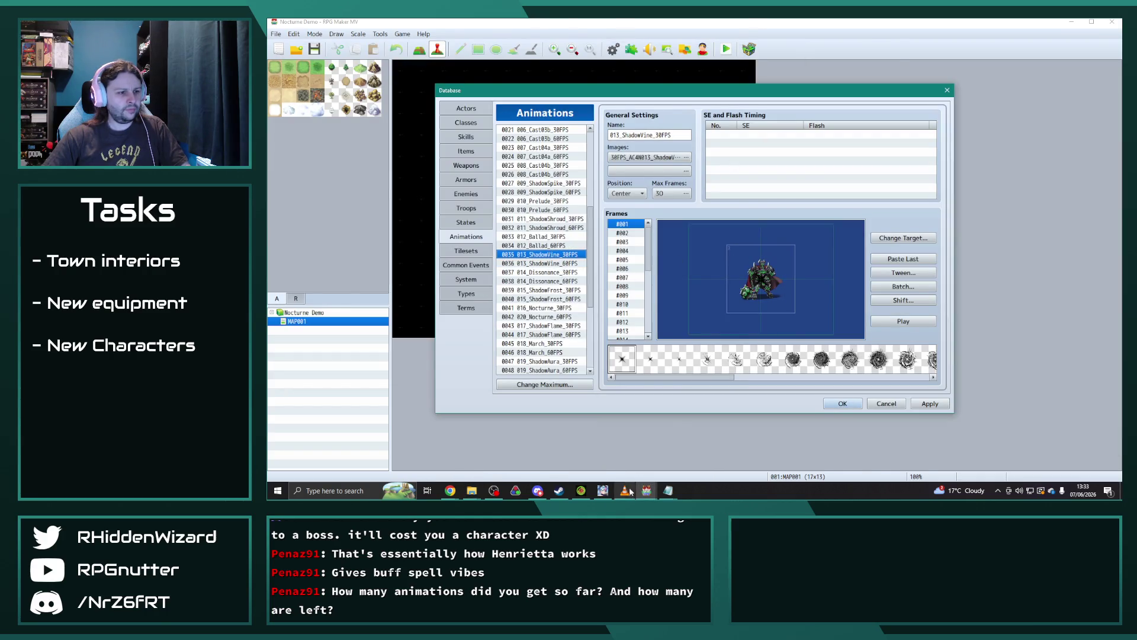
left_click(694, 450)
Step: Paste ShadowVine into Obsidian Catalyst slot 0574, preview it, and name it 'Shadow Pulse'
left_click(646, 490)
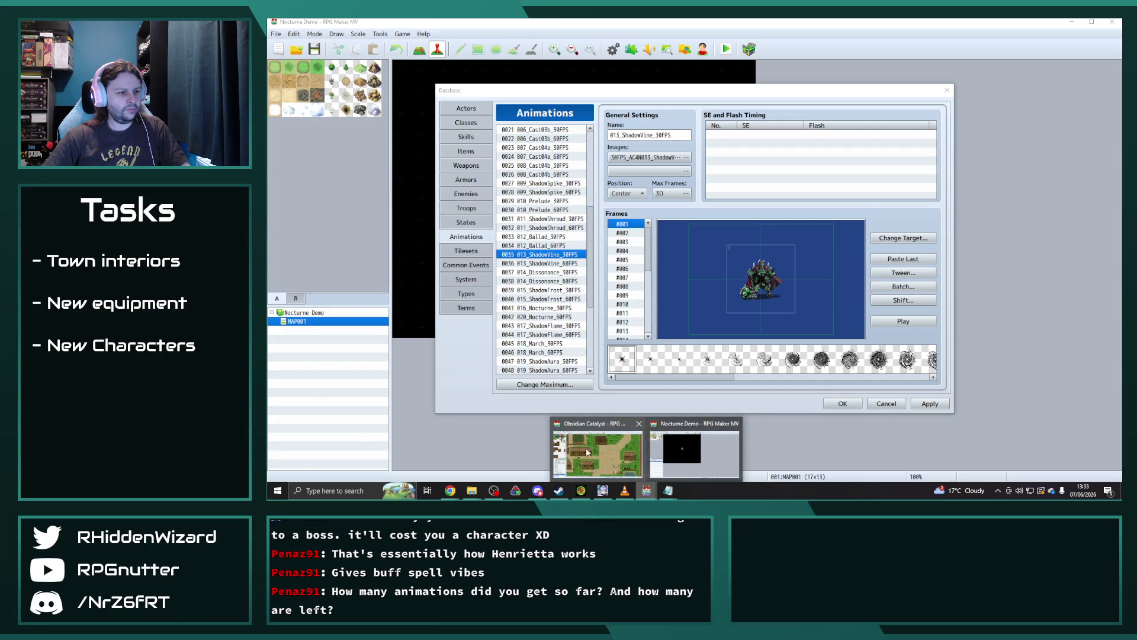
left_click(592, 448)
left_click(539, 322)
key("ctrl+v")
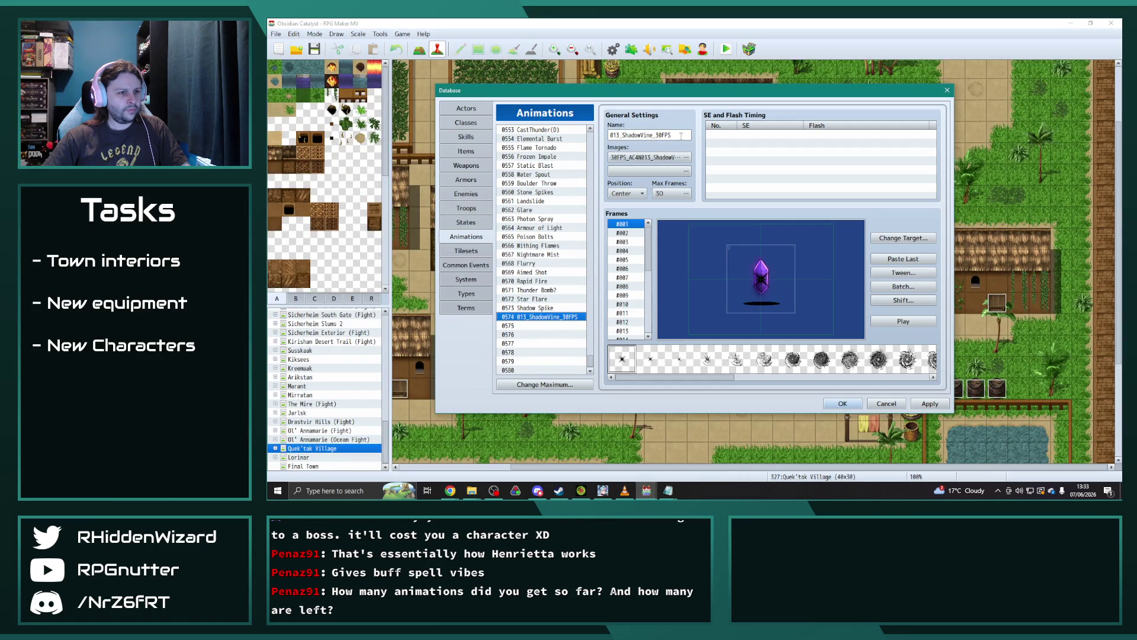
left_click(921, 322)
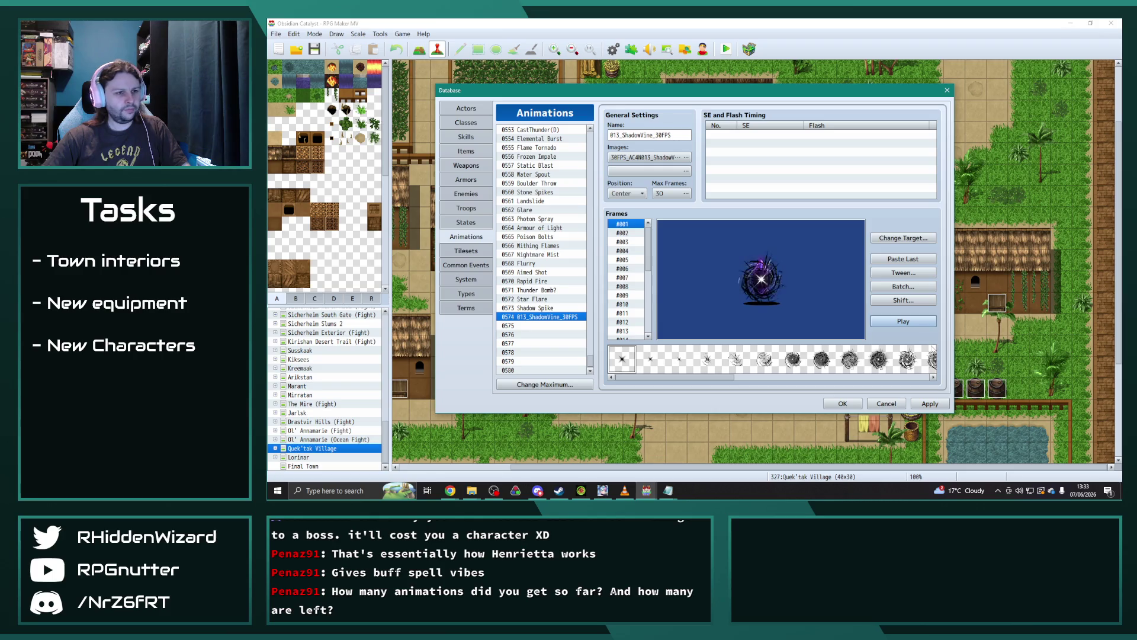
double_click(678, 133)
type("Shadow Pulse")
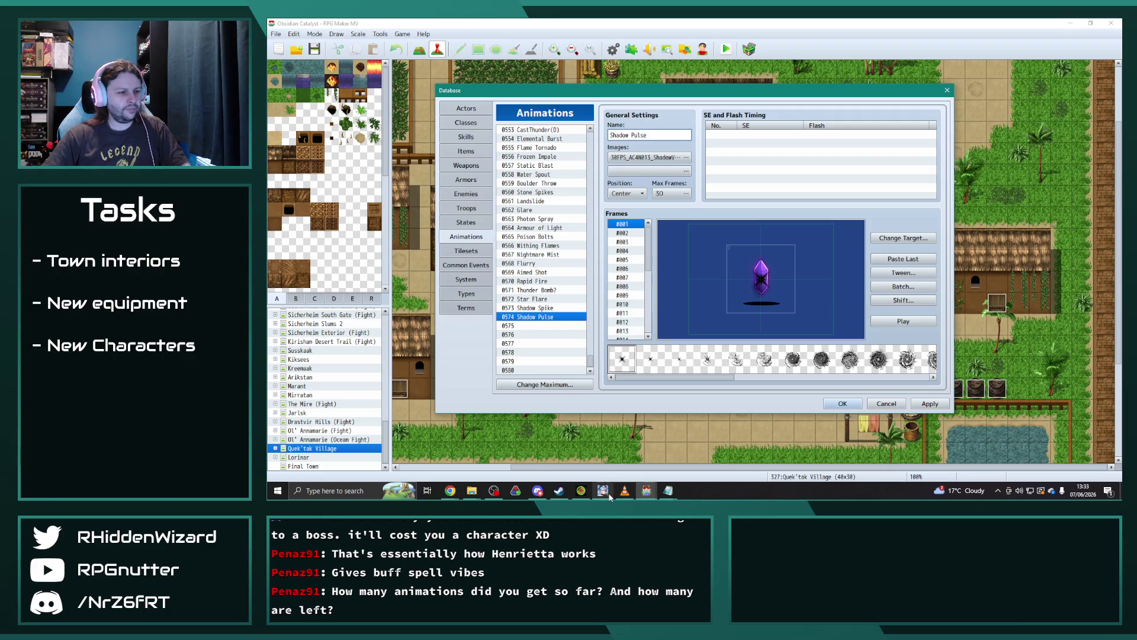
mouse_move(610, 496)
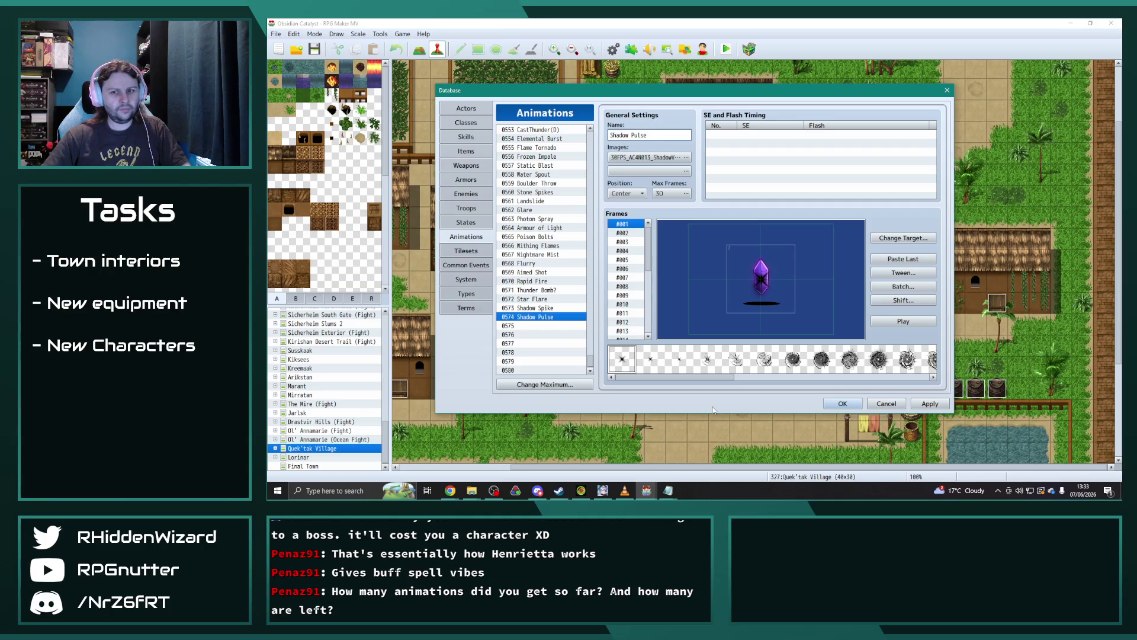
mouse_move(646, 490)
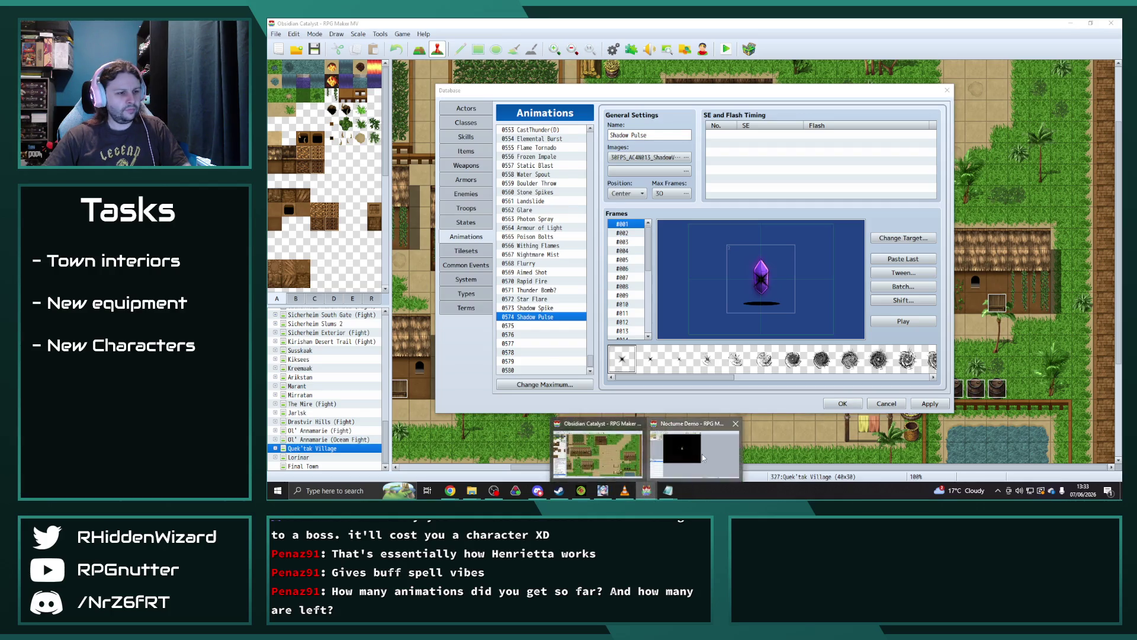
left_click(704, 457)
Step: Browse animations 014 through 018 and preview 018_March_30FPS twice
left_click(557, 274)
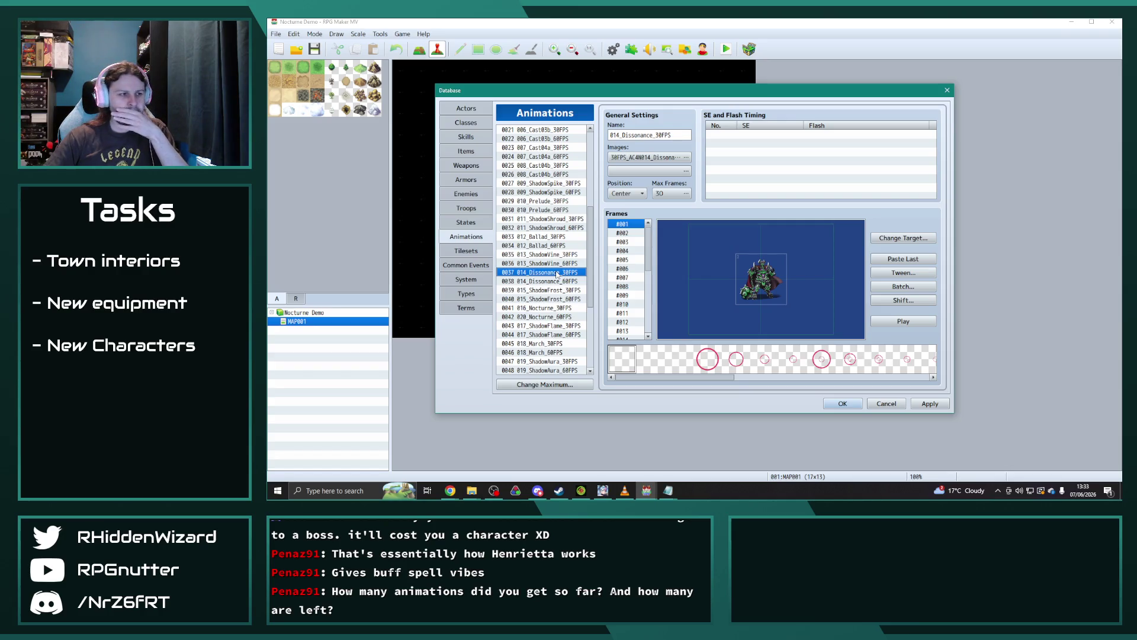
left_click(552, 291)
left_click(551, 308)
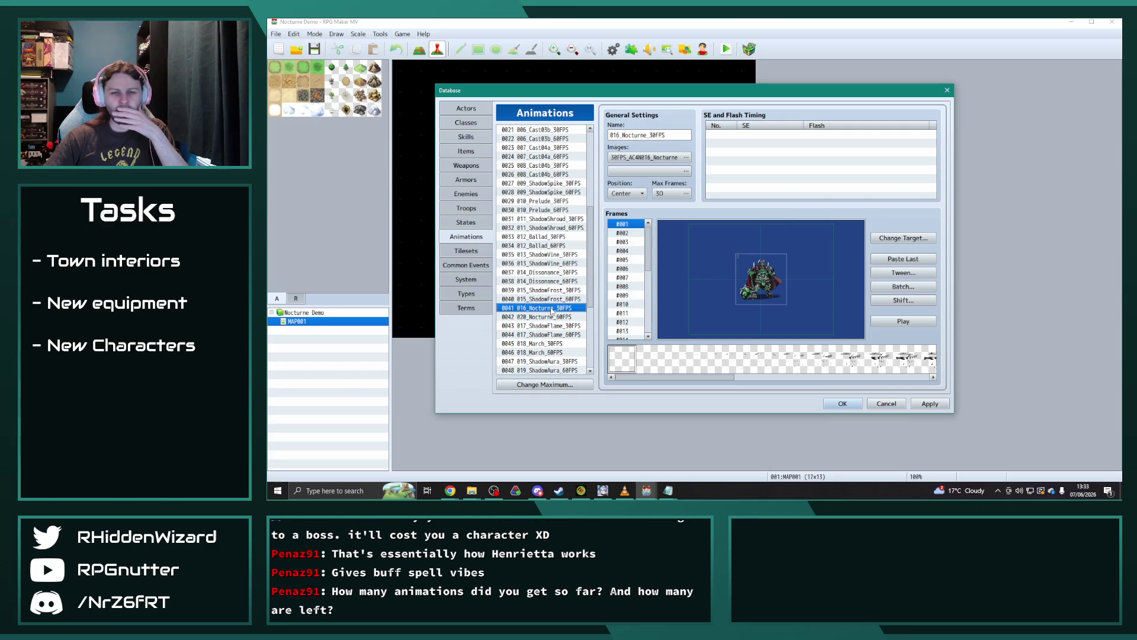
scroll(552, 308, "down", 2)
left_click(552, 290)
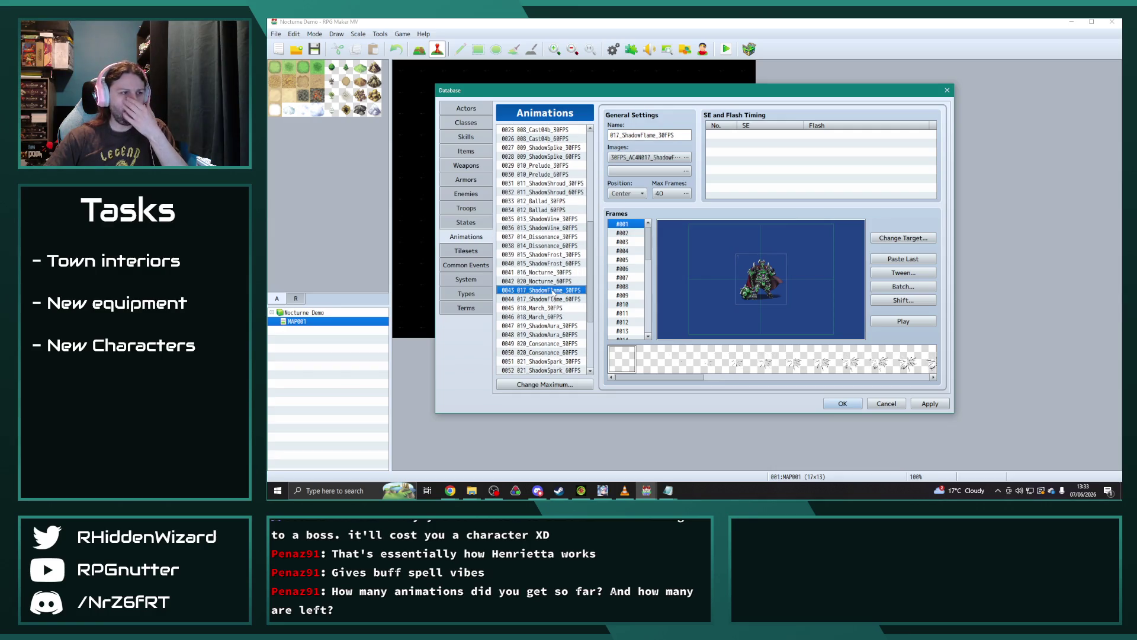
left_click(550, 309)
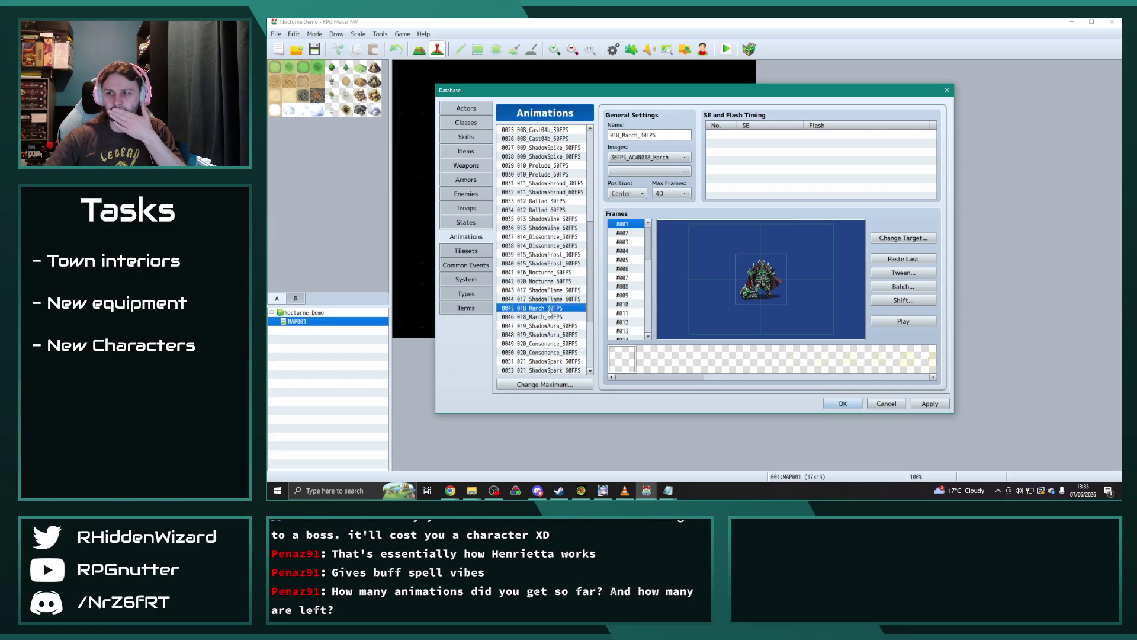
left_click(908, 323)
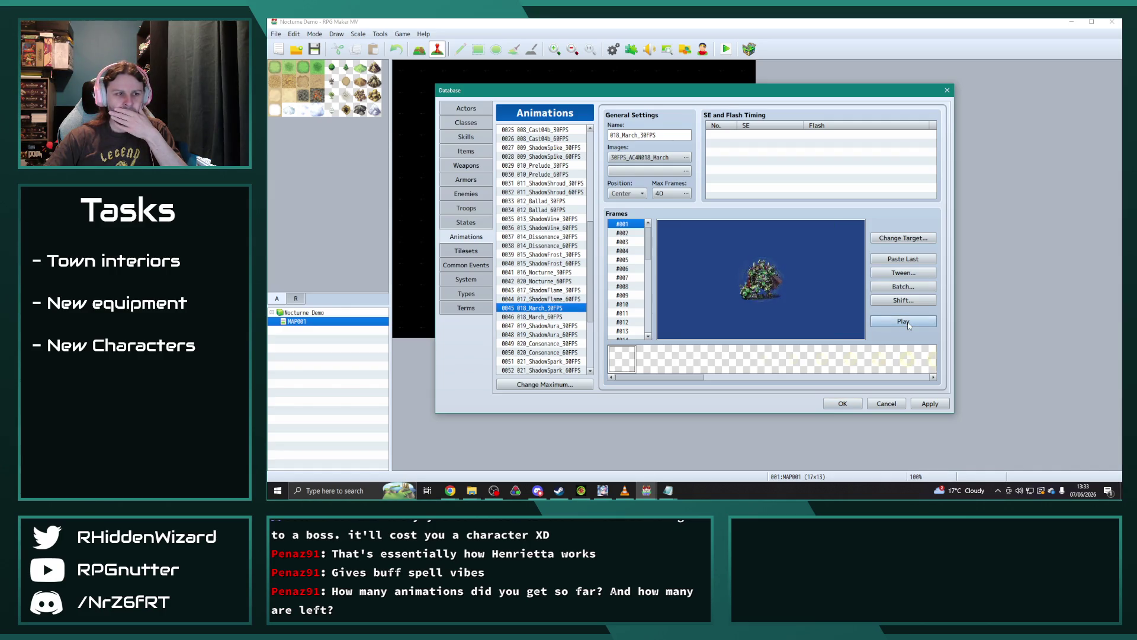
left_click(909, 325)
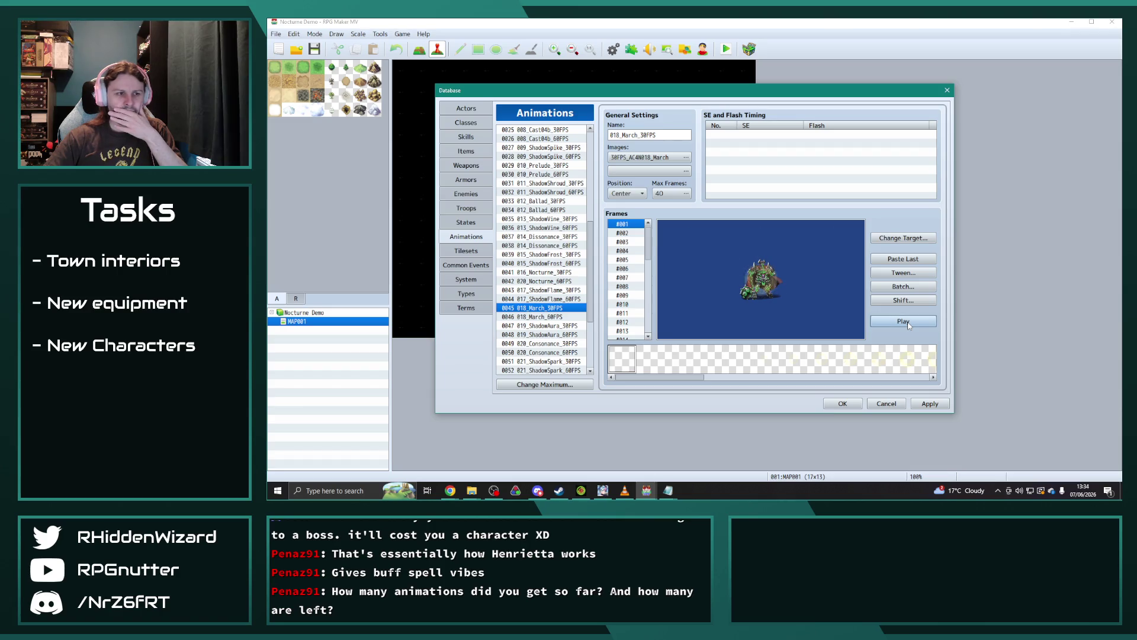
Step: Browse animations 019 through 022 and preview 022_Rapture_30FPS twice
scroll(542, 278, "down", 2)
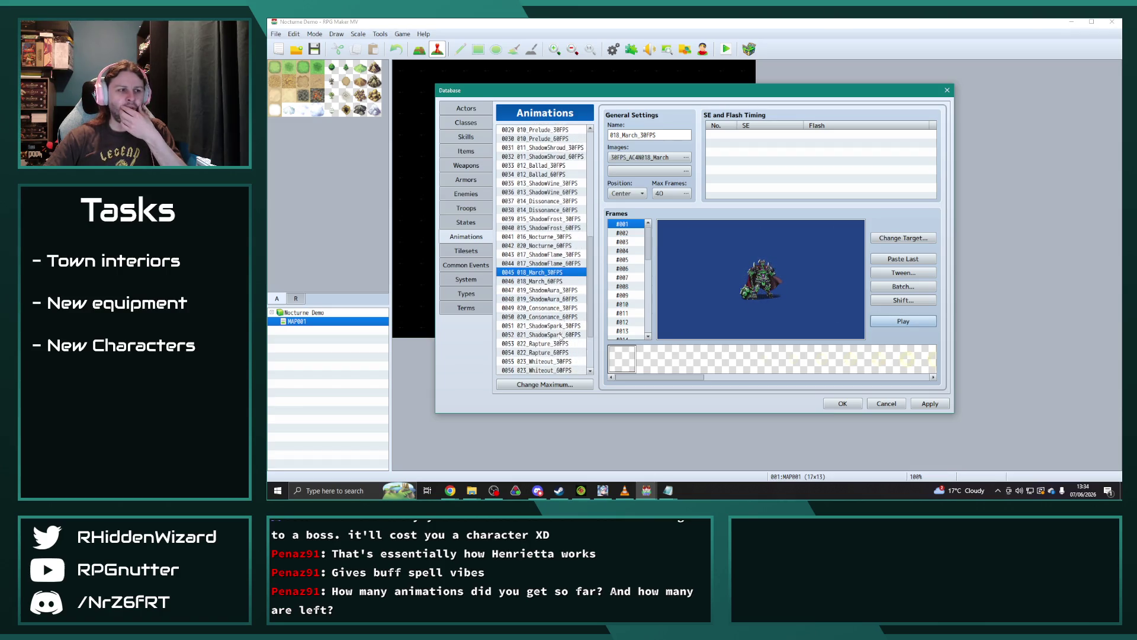
left_click(558, 282)
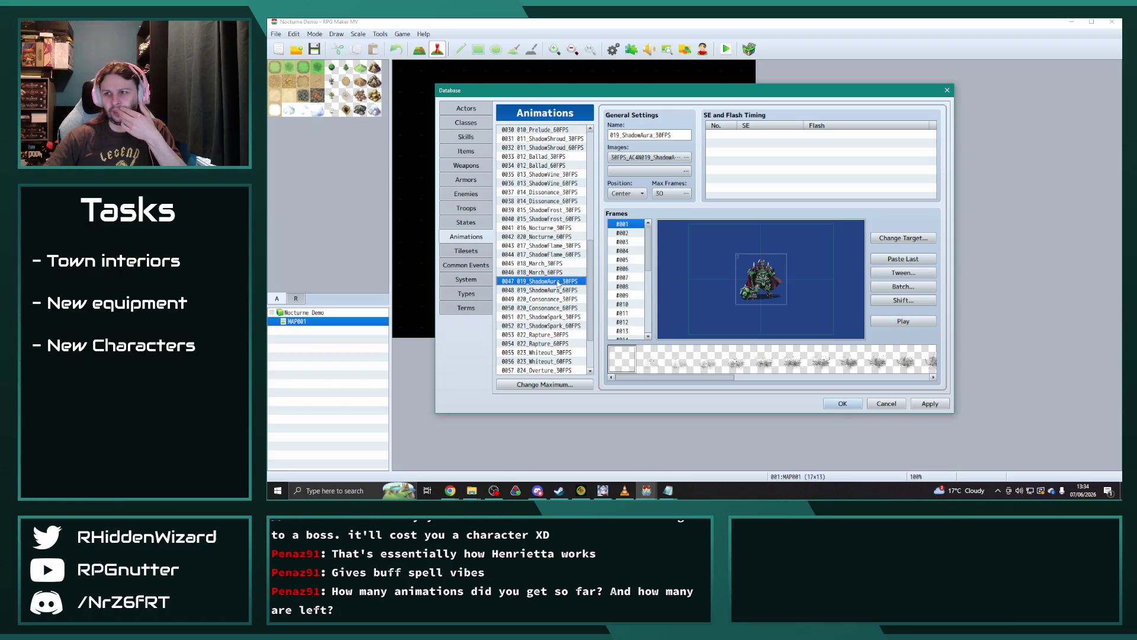
left_click(556, 299)
scroll(554, 296, "down", 2)
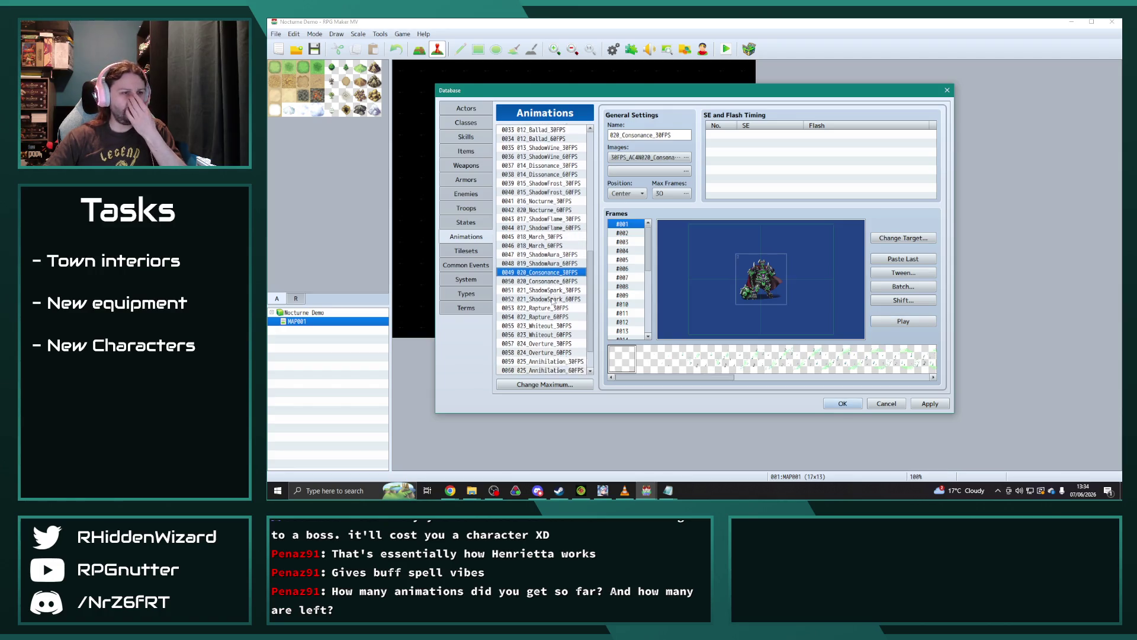
left_click(552, 273)
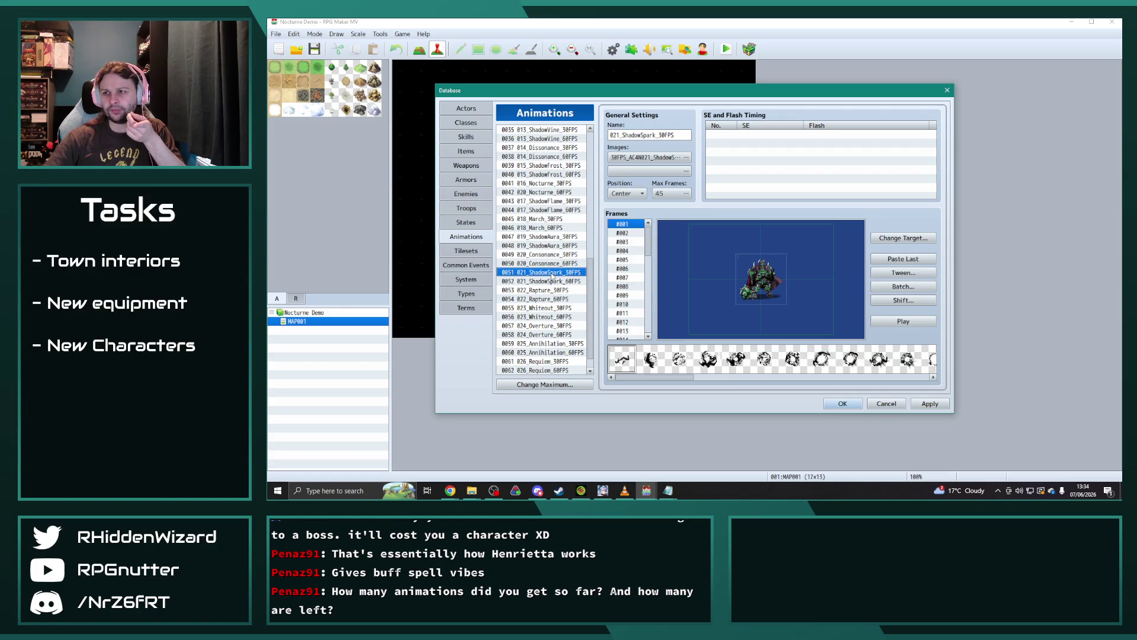
left_click(545, 289)
left_click(908, 325)
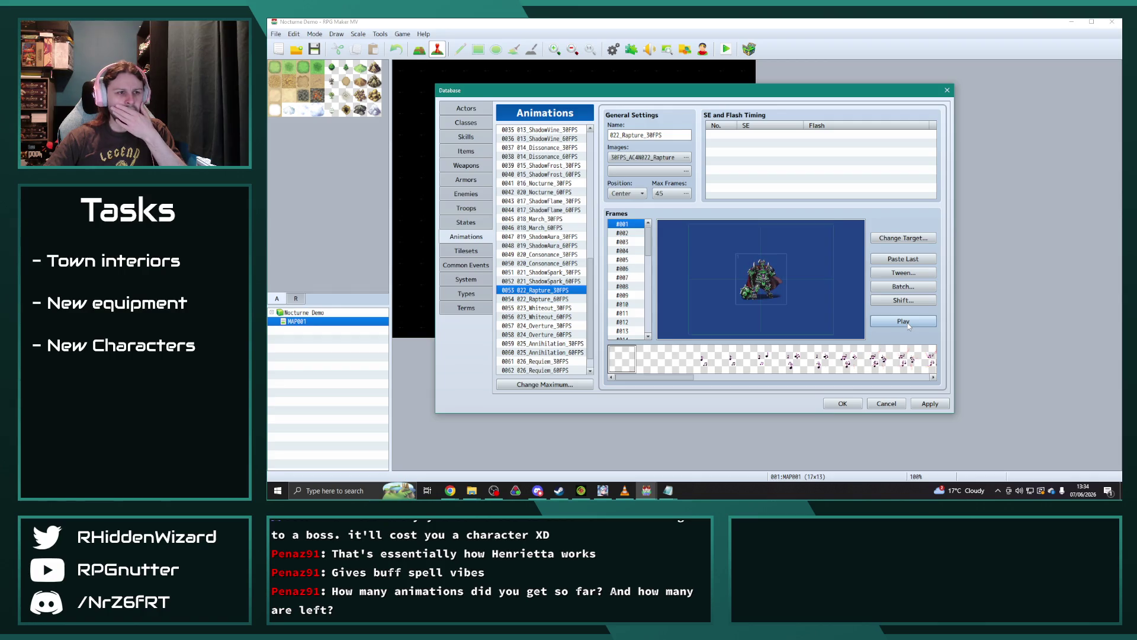
scroll(578, 317, "down", 1)
left_click(914, 325)
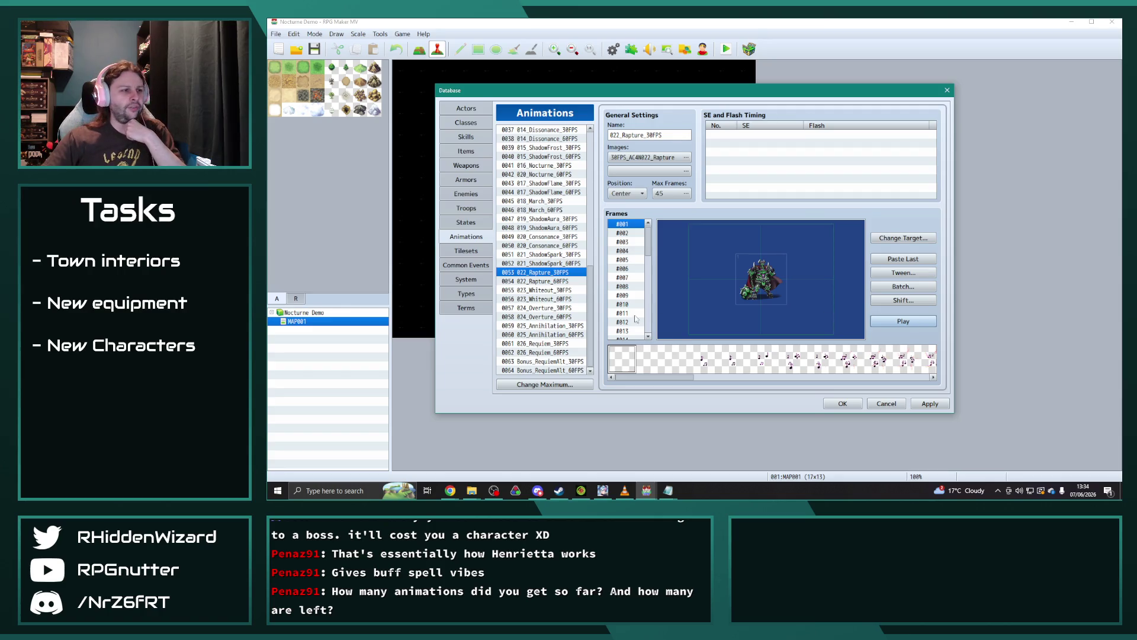
Step: Preview 024_Overture_30FPS, then select 025_Annihilation_30FPS
left_click(548, 308)
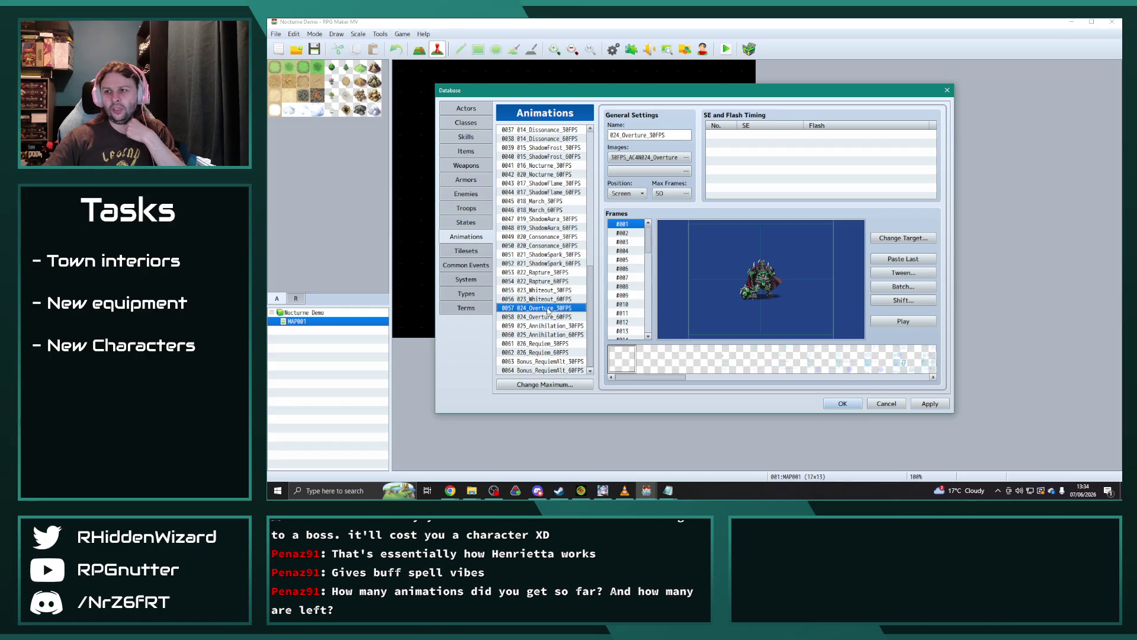
left_click(901, 322)
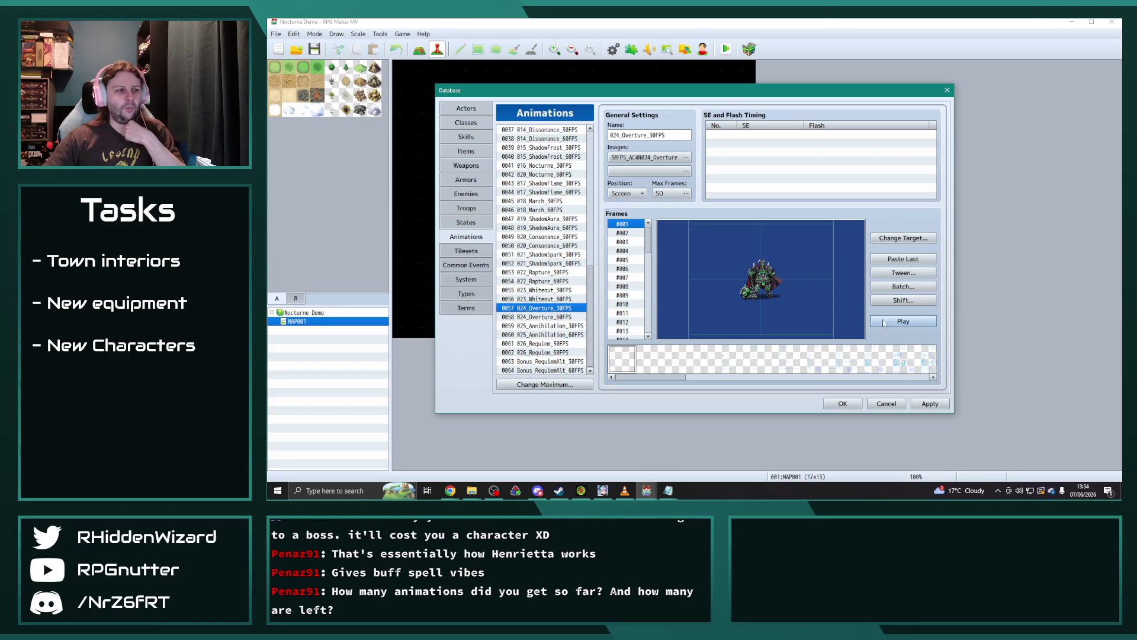
left_click(543, 325)
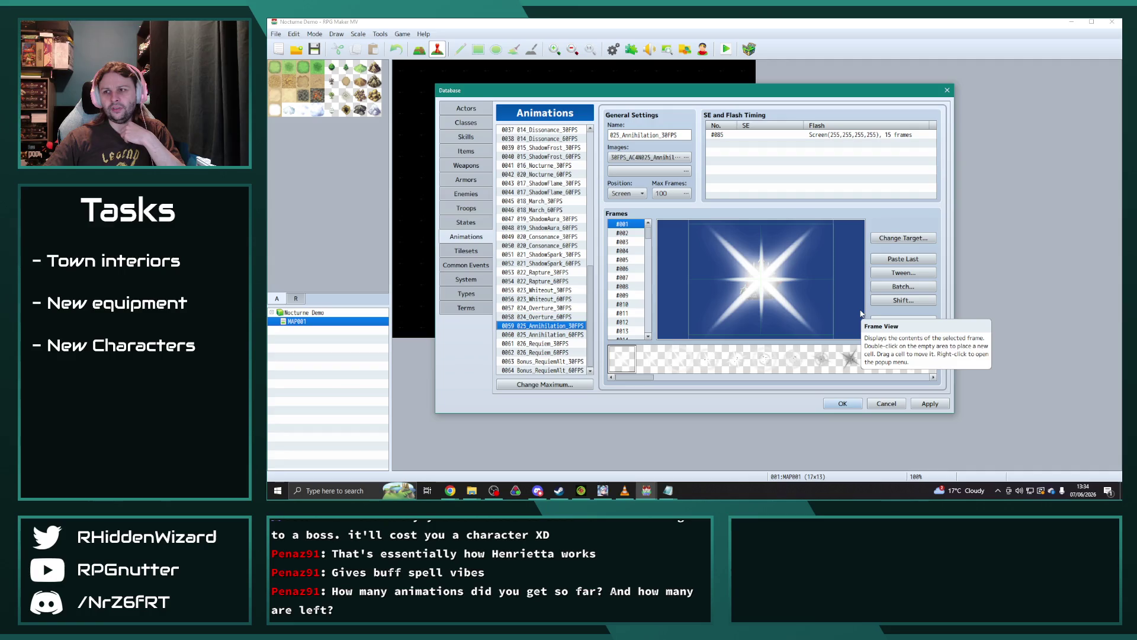
Step: Preview 026_Requiem_30FPS and Bonus_RequiemAlt_30FPS, replay Requiem, then select 022_Rapture_30FPS
left_click(544, 343)
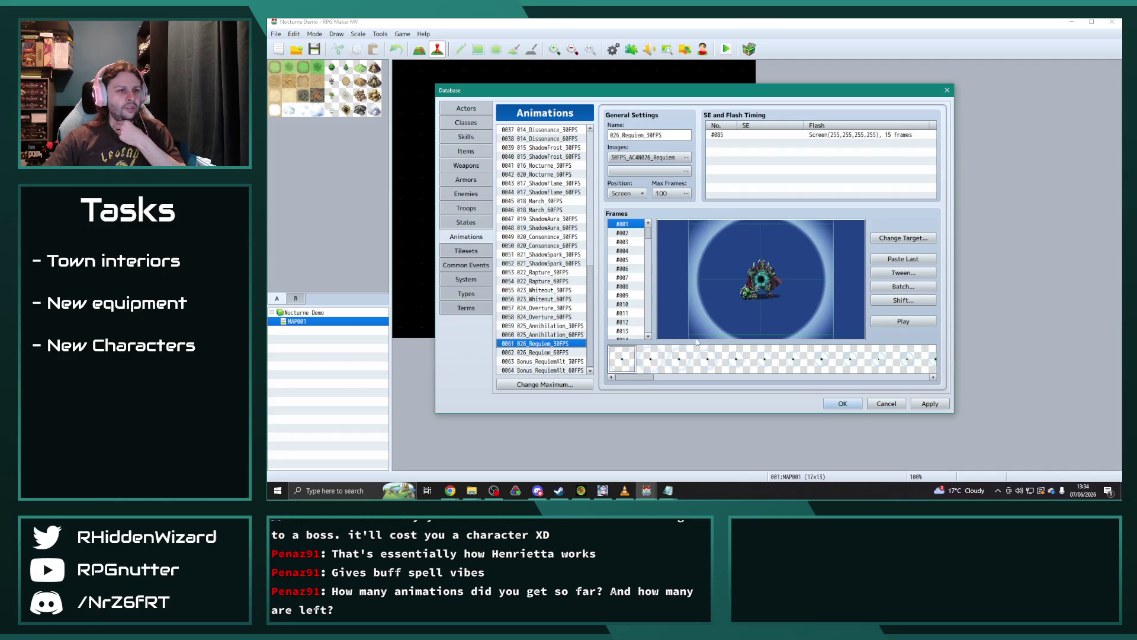
left_click(919, 322)
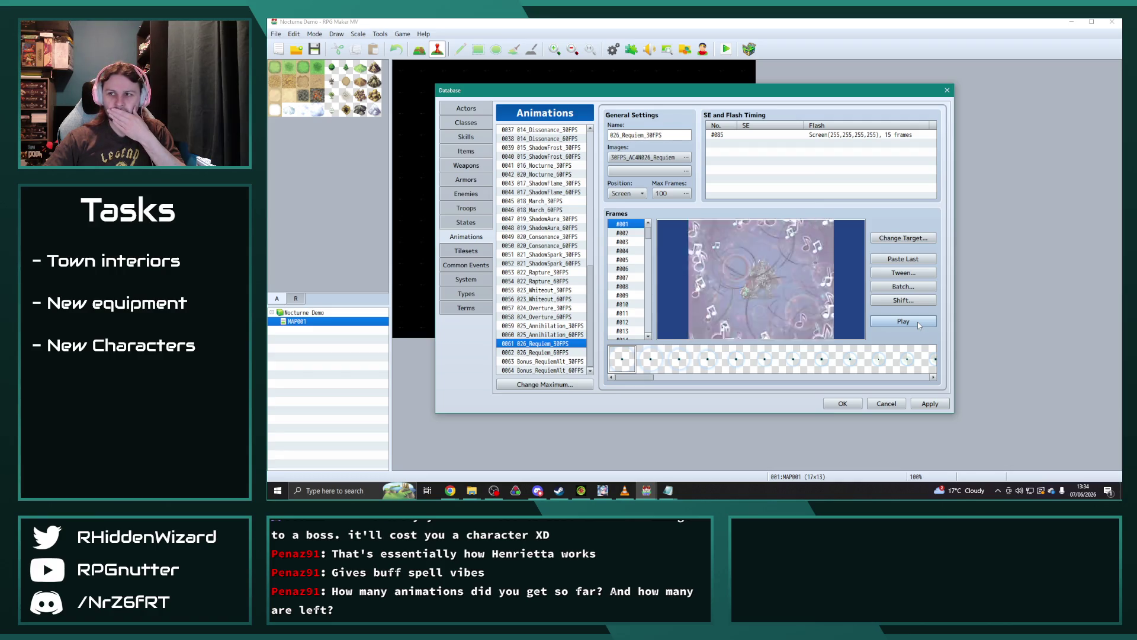
left_click(549, 361)
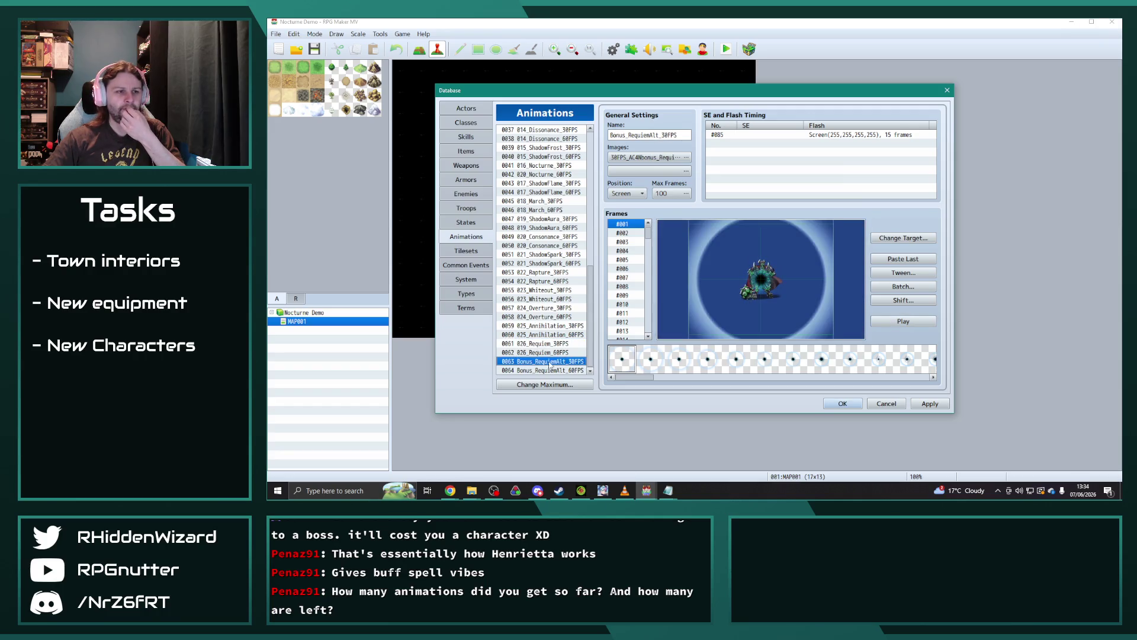
left_click(903, 321)
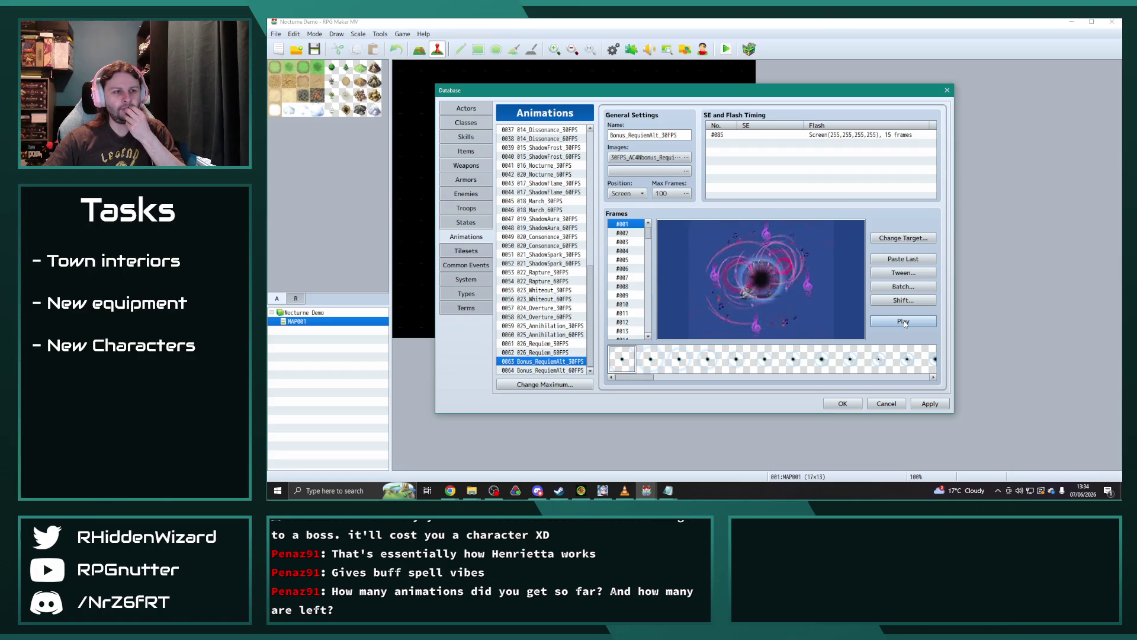
left_click(557, 344)
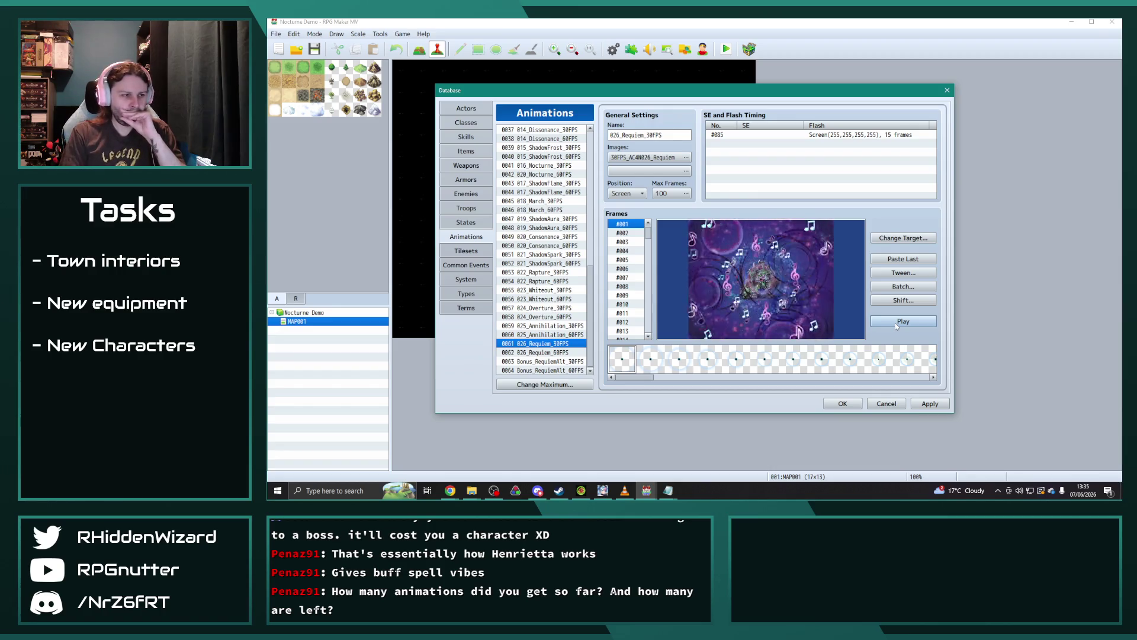
left_click(895, 323)
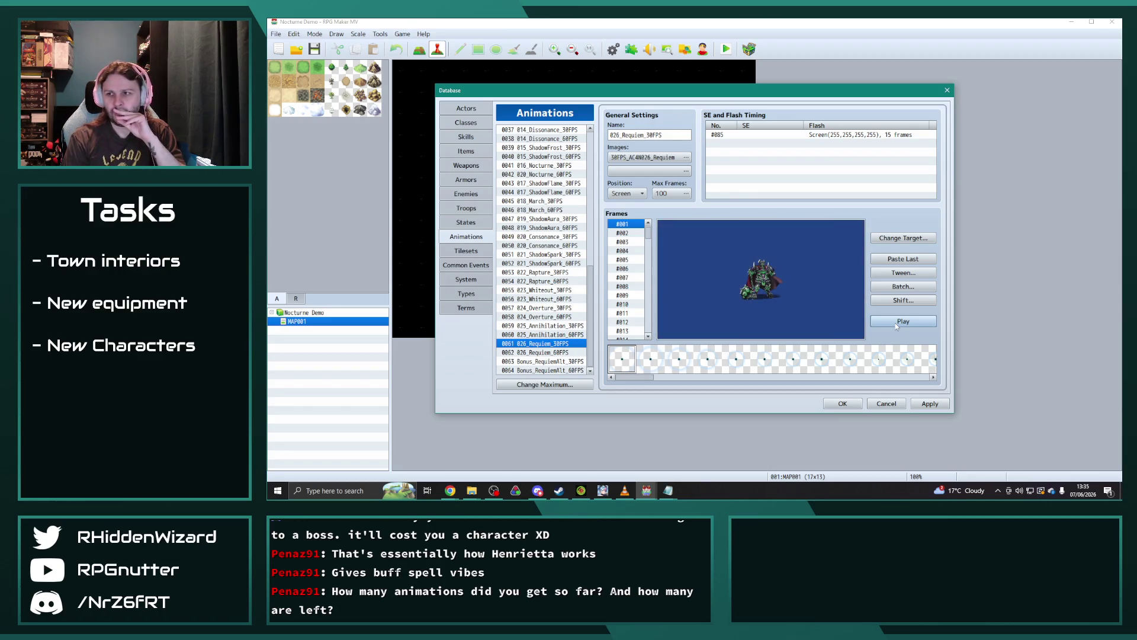
left_click(540, 273)
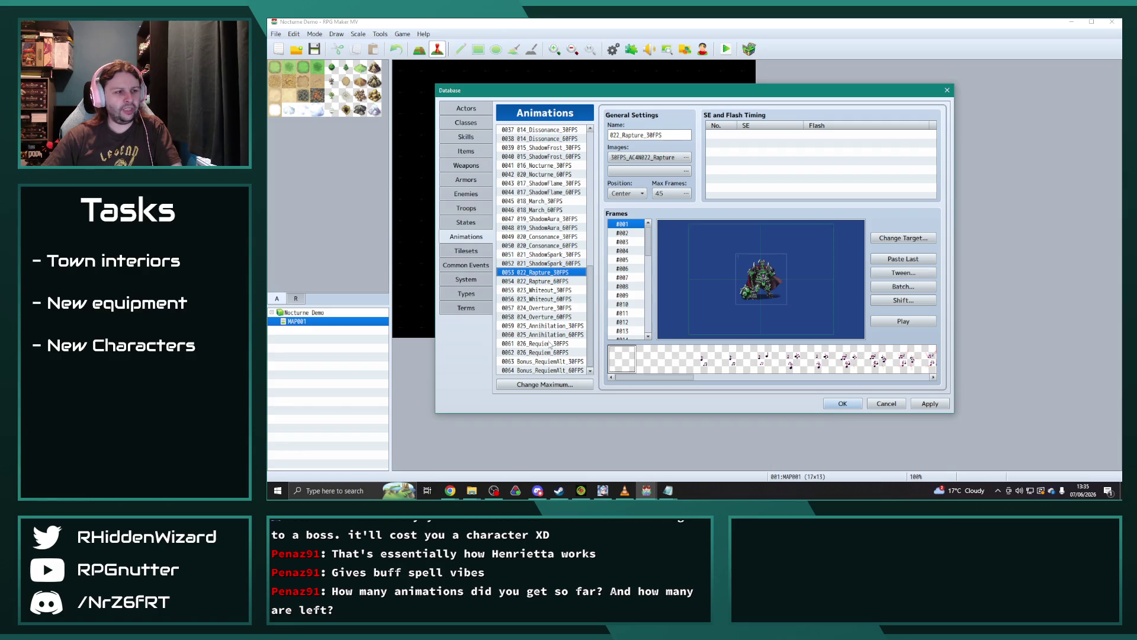
key("alt+Tab")
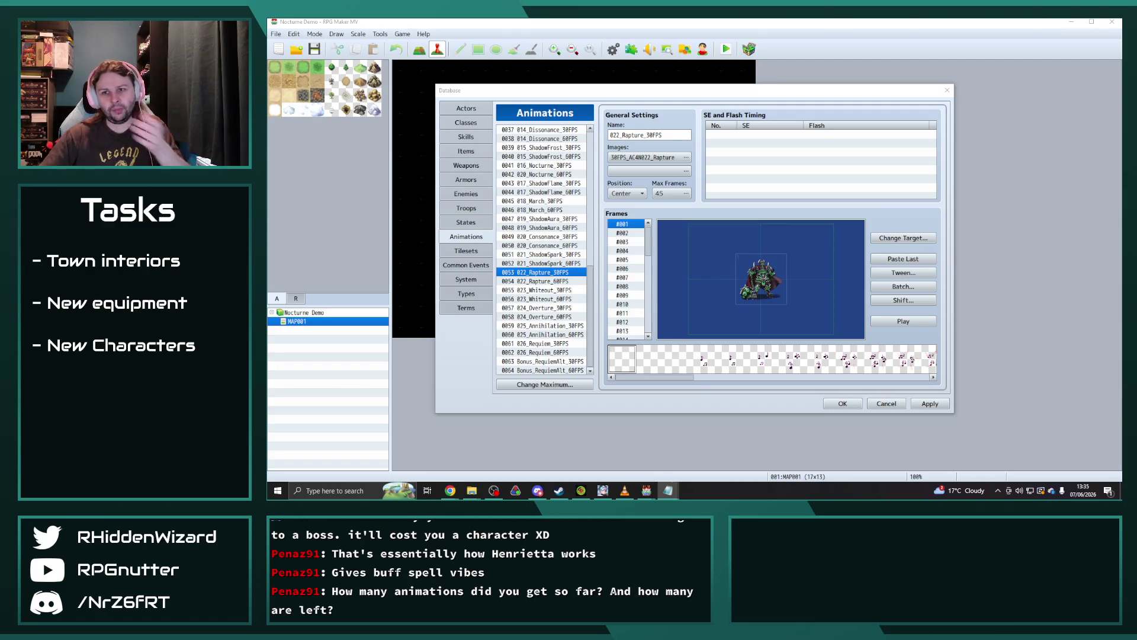
Step: Paste the Rapture, Overture and Requiem sheets from the DLC folder into Radiant Army IV's animations folder
left_click(477, 491)
left_click(430, 450)
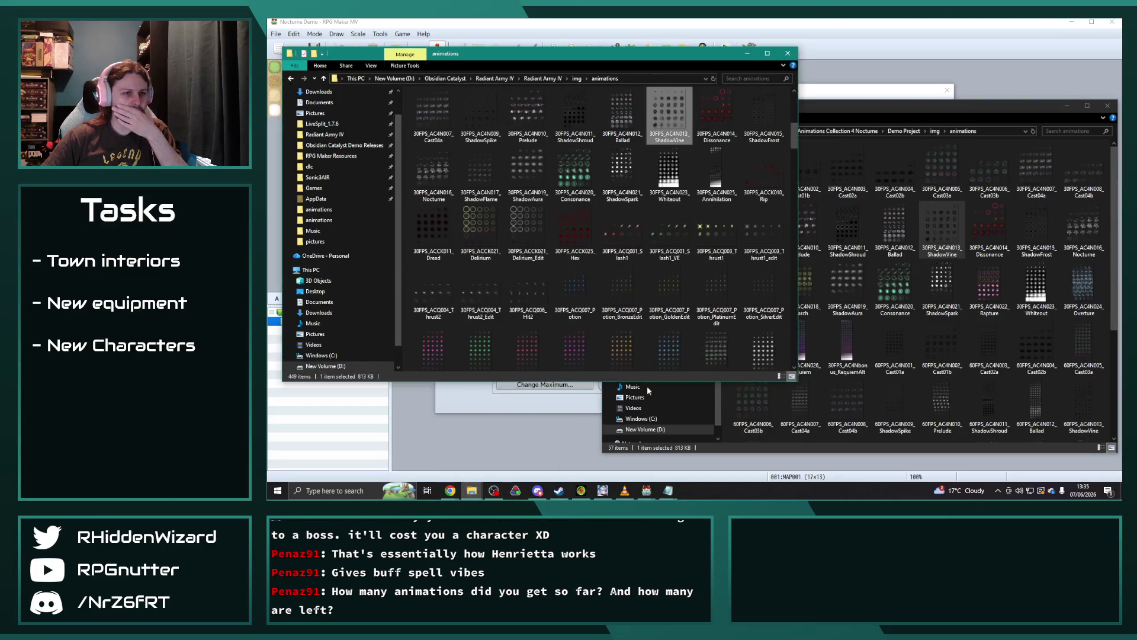
left_click(950, 115)
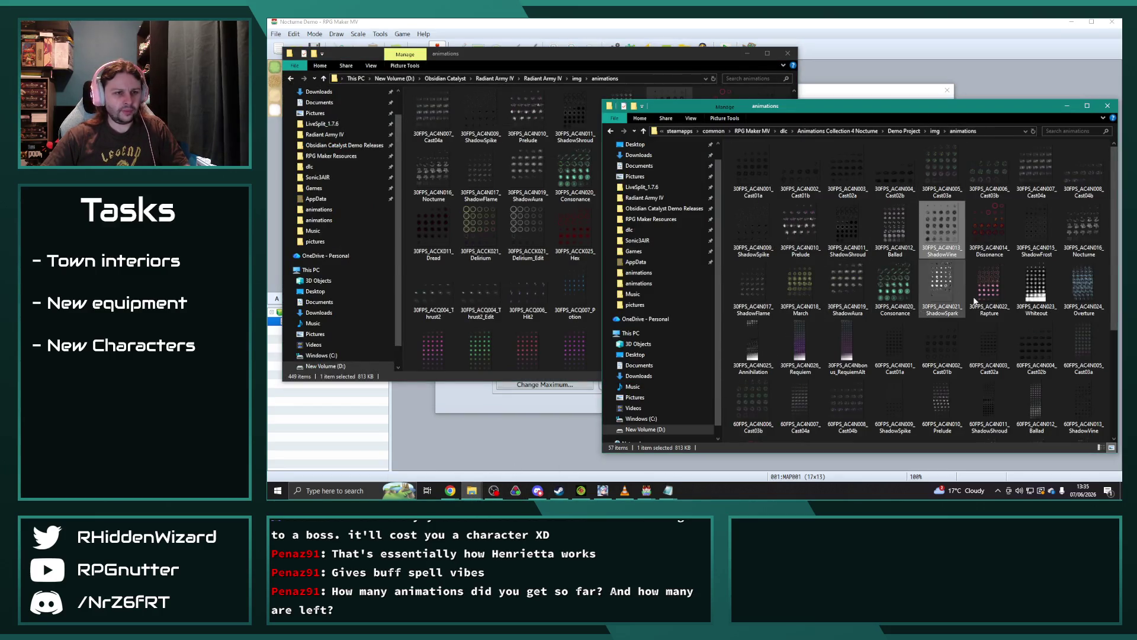
left_click(990, 283)
left_click(1083, 285, "ctrl")
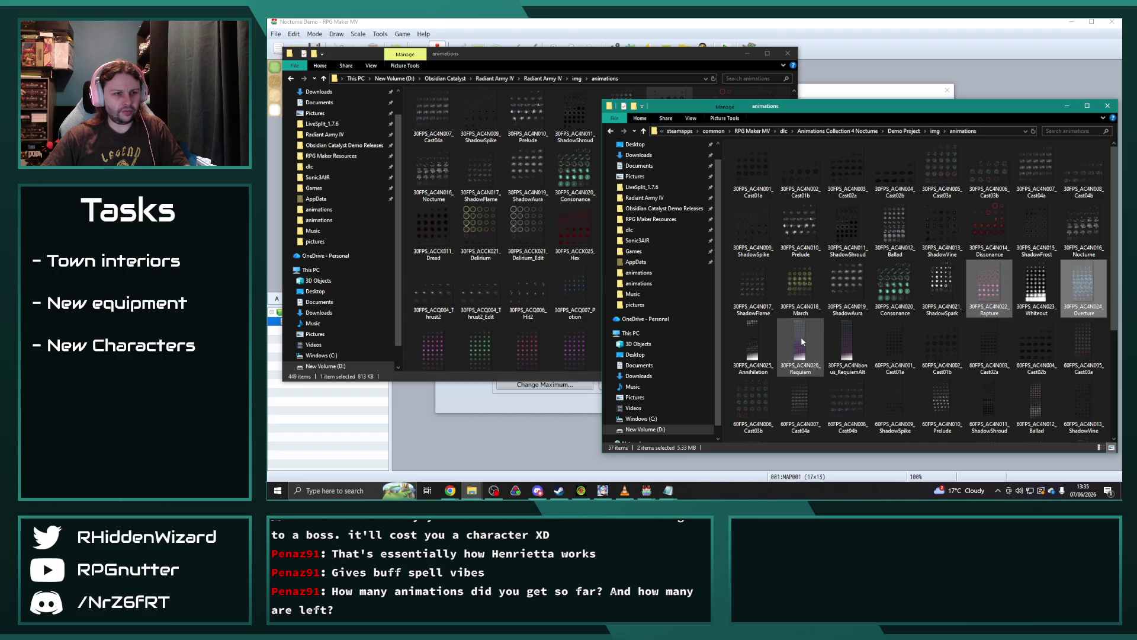
left_click(802, 340, "ctrl")
left_click(627, 62)
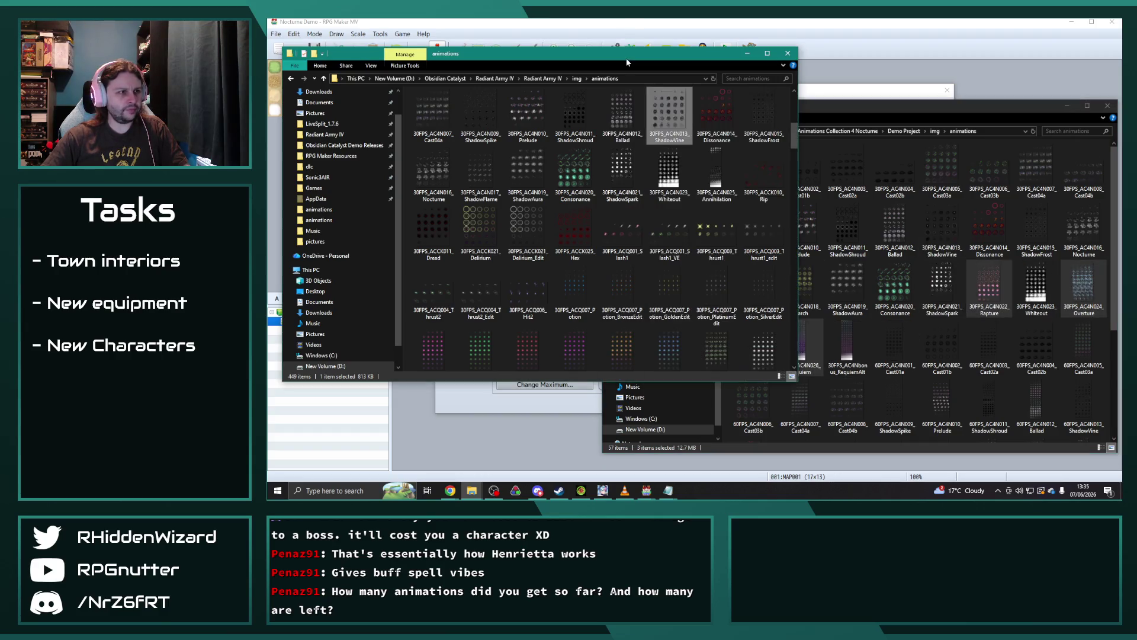
key("ctrl+v")
left_click(741, 22)
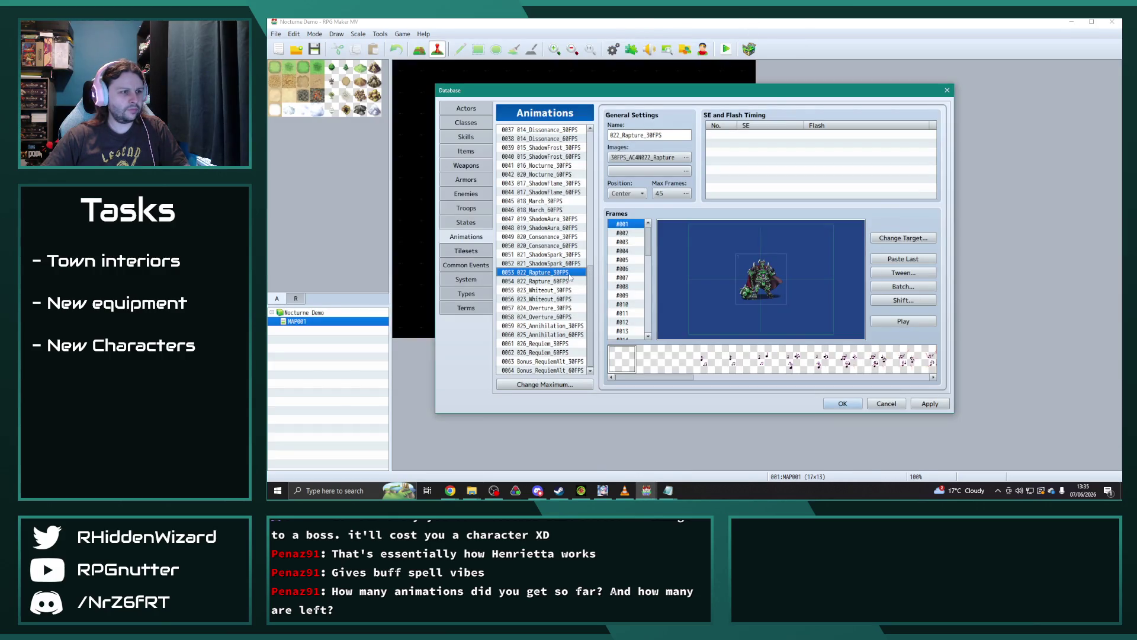
left_click(905, 286)
Step: Batch-apply Scale and Blend to all Rapture frames and preview the result
left_click(910, 295)
left_click(910, 318)
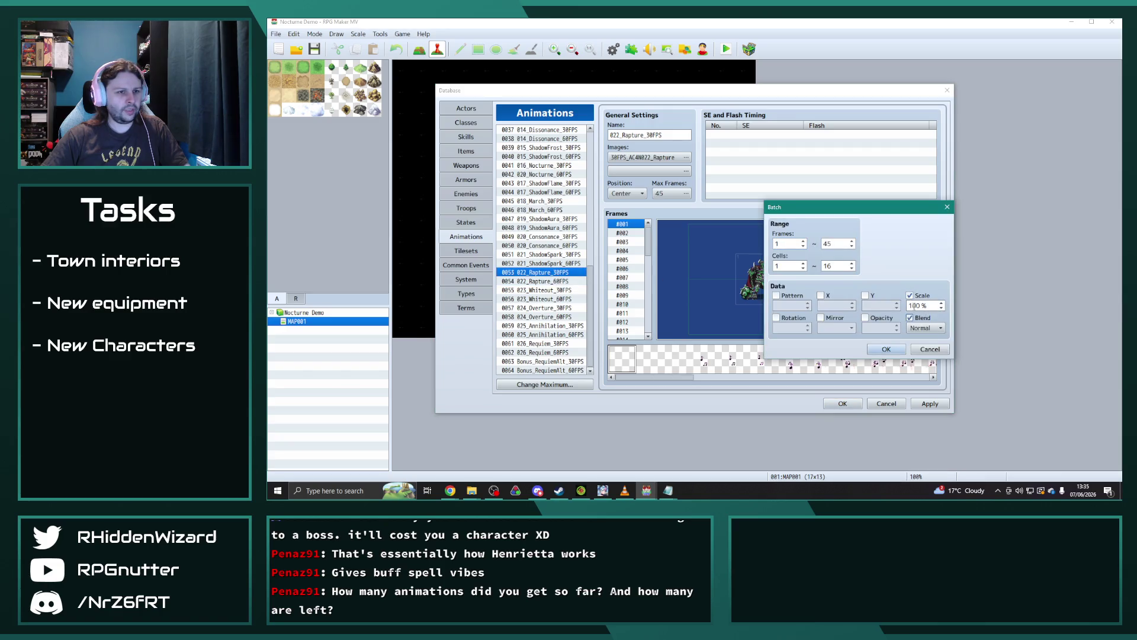
left_click(904, 352)
left_click(916, 322)
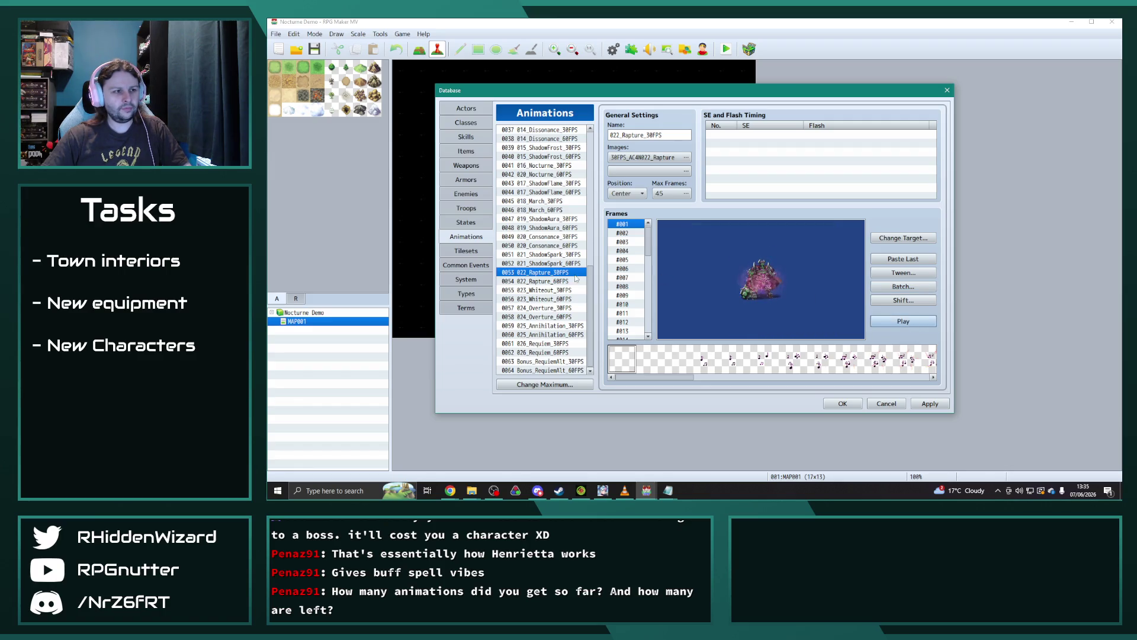
left_click(549, 275)
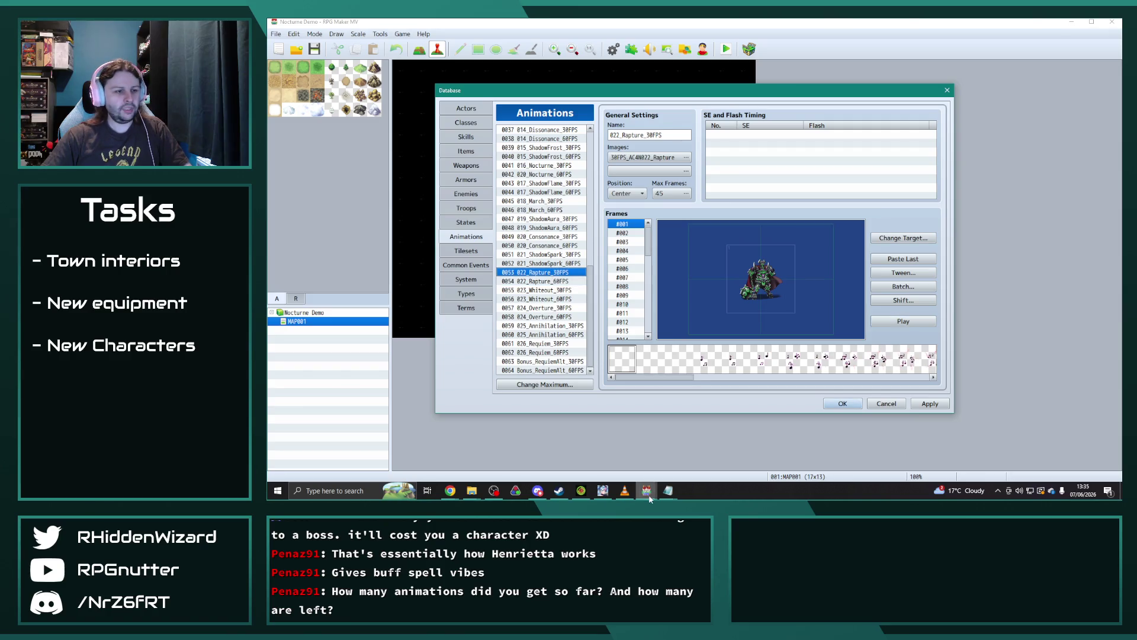
Step: Paste Rapture into Obsidian Catalyst slot 0575 and name it 'Rapture'
mouse_move(646, 490)
left_click(612, 452)
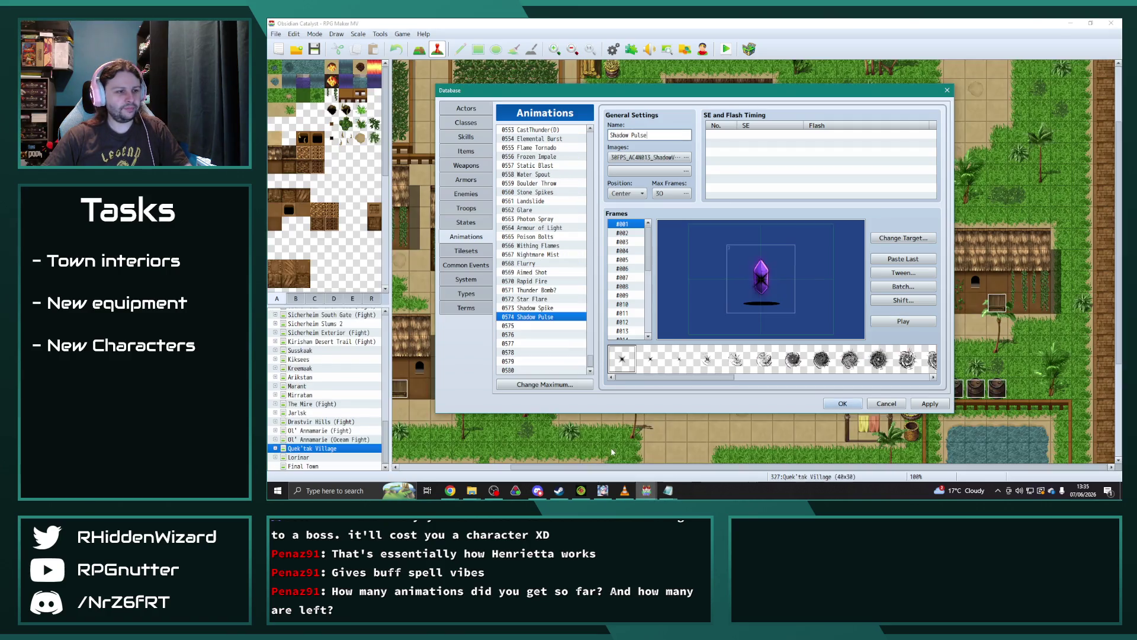
left_click(533, 325)
key("ctrl+v")
key("ctrl+a")
type("Rapture")
Step: Add 024_Overture_30FPS to Obsidian Catalyst renamed 'Crescendo' and preview it
mouse_move(646, 490)
left_click(693, 457)
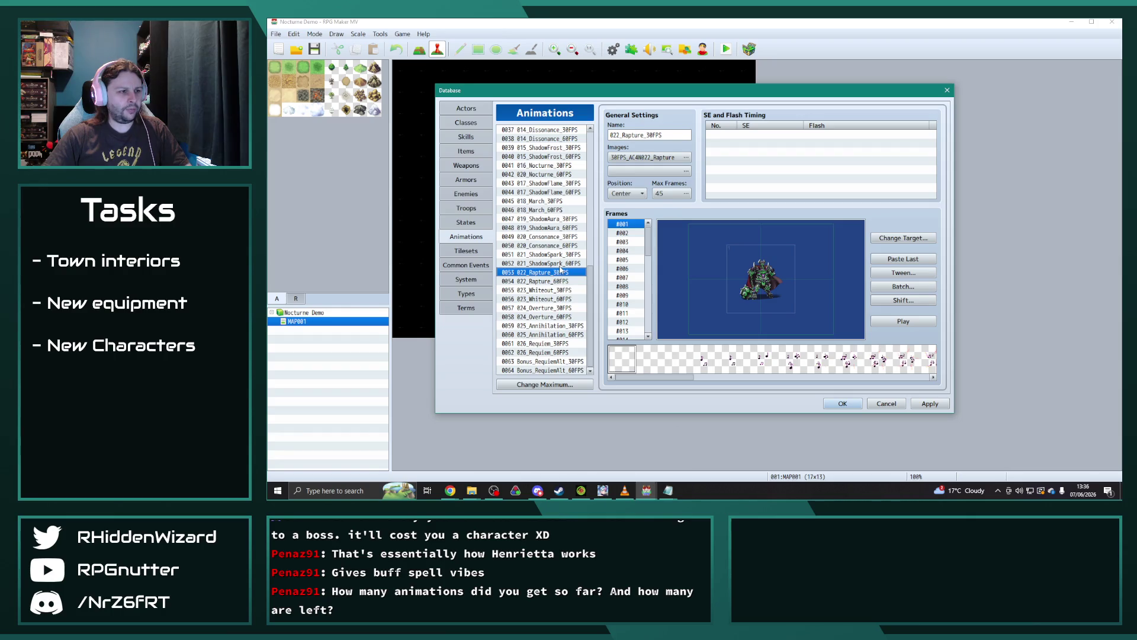
left_click(555, 308)
mouse_move(646, 493)
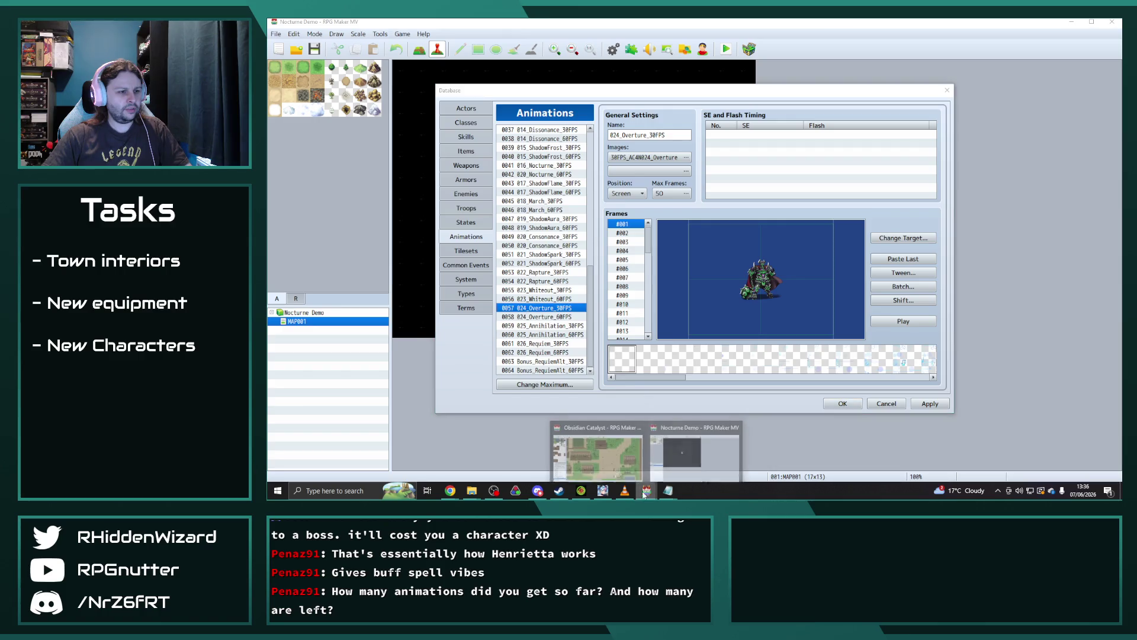
left_click(597, 456)
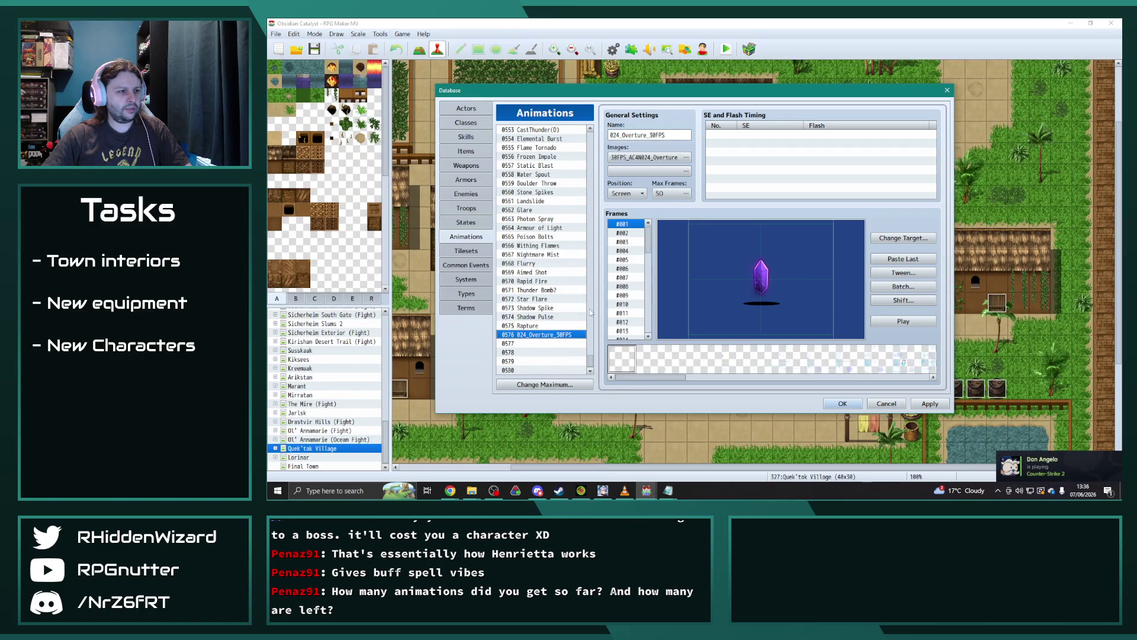
triple_click(671, 135)
type("Crescen")
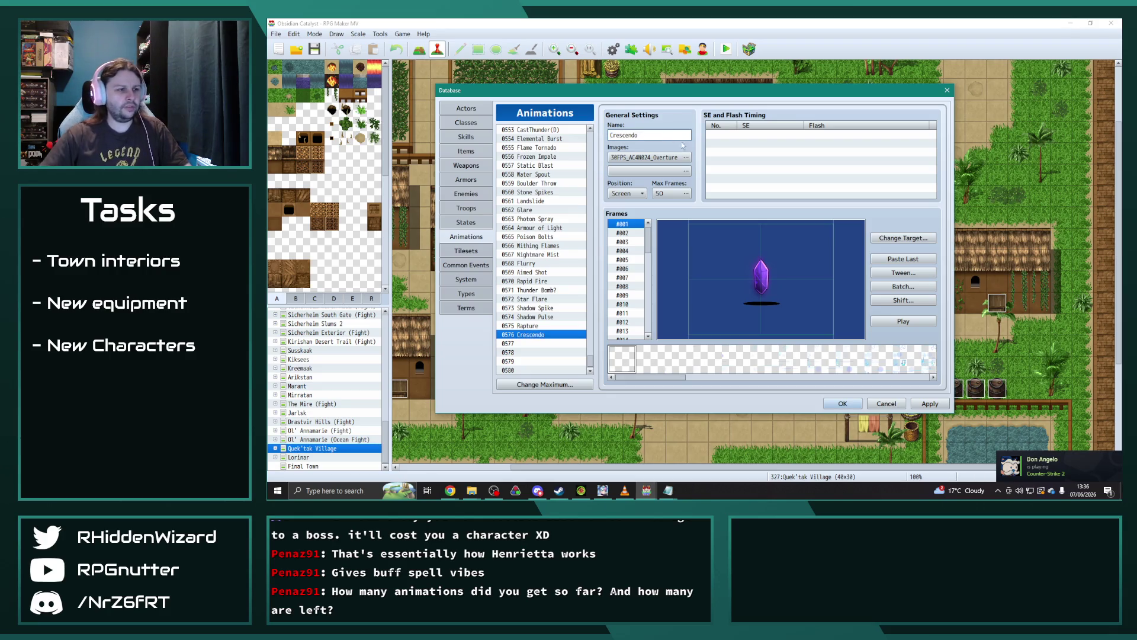
type("do")
left_click(915, 324)
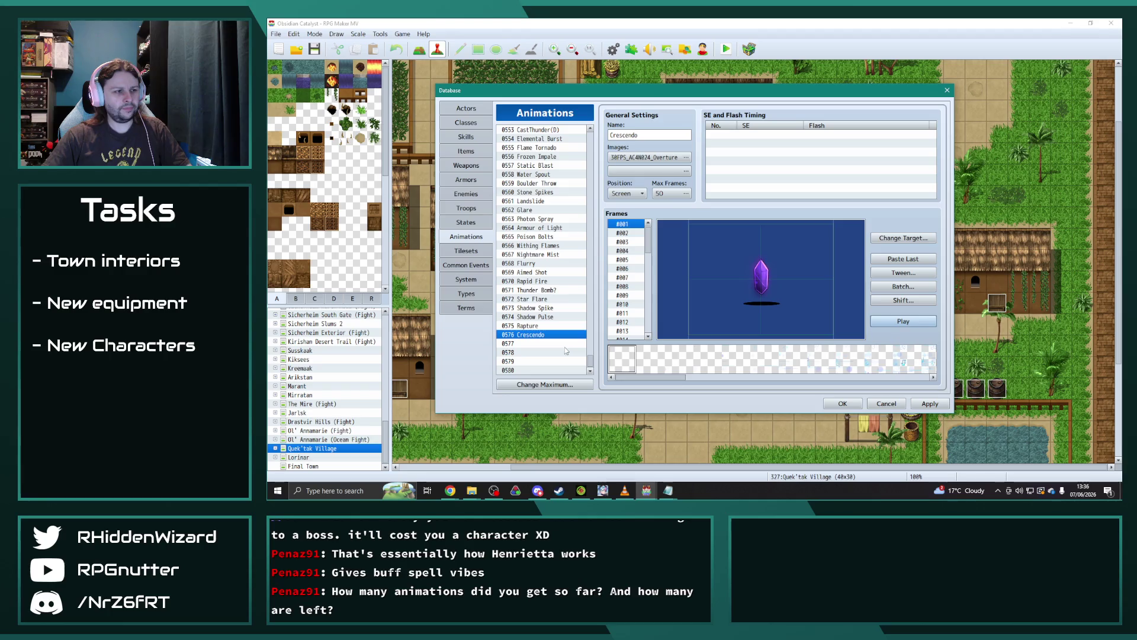
Step: Paste Requiem into slot 0577, name it 'Requiem', and apply the new entries
mouse_move(647, 495)
left_click(697, 471)
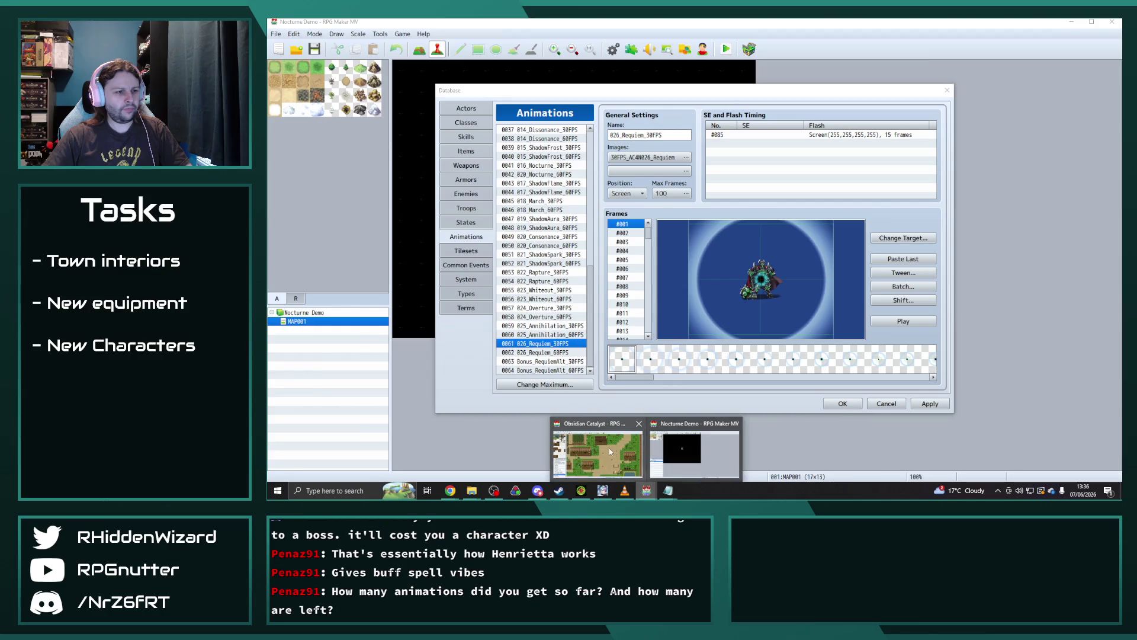
left_click(612, 449)
left_click(536, 344)
key("ctrl+v")
left_click(673, 135)
type("R")
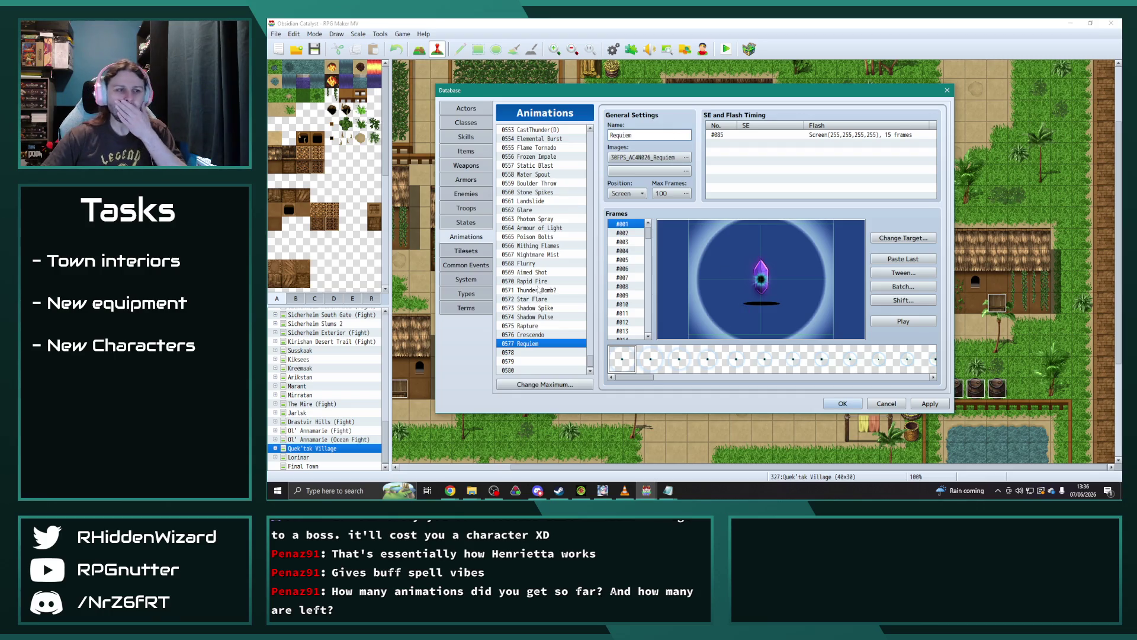
left_click(930, 407)
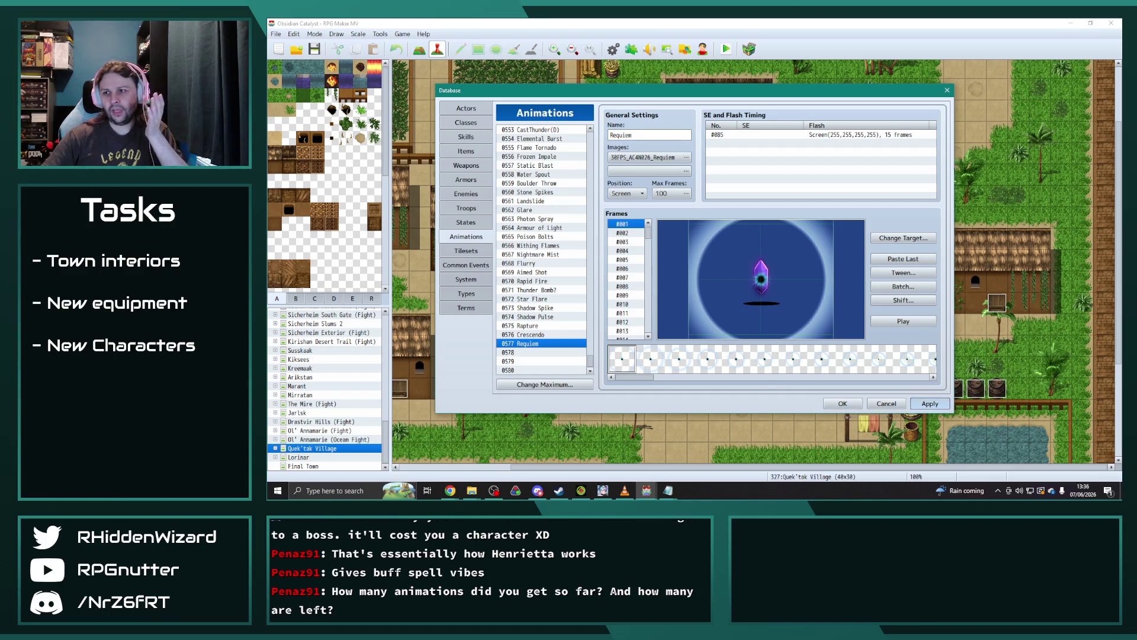
left_click(930, 403)
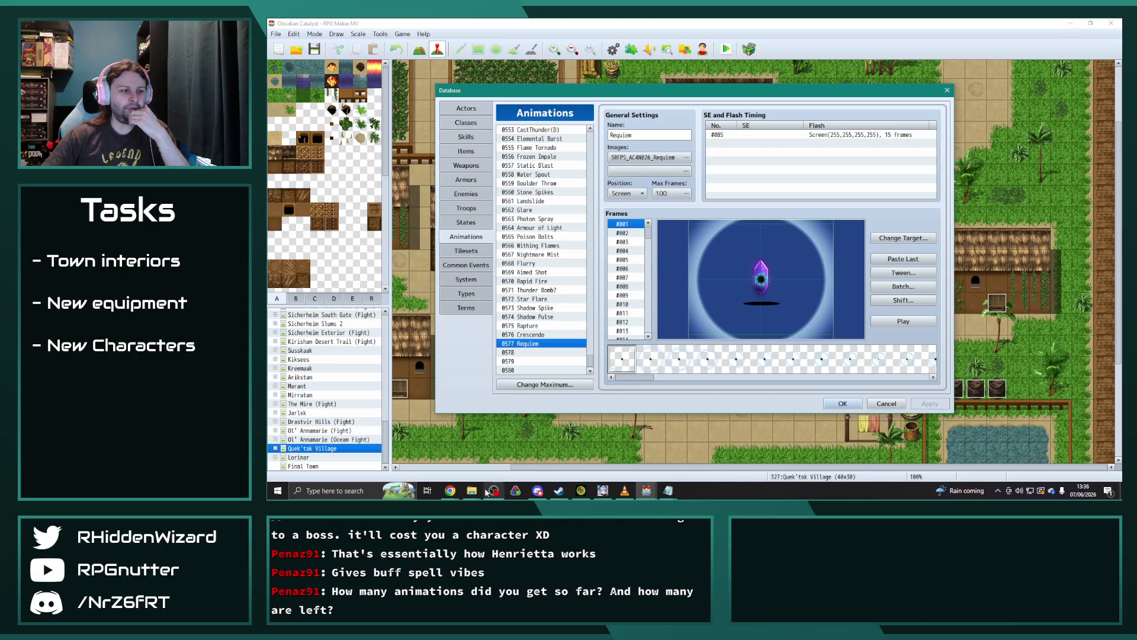
Step: Bring the animations folders forward, go up to the dlc folder and scroll its pack list
mouse_move(471, 490)
left_click(514, 466)
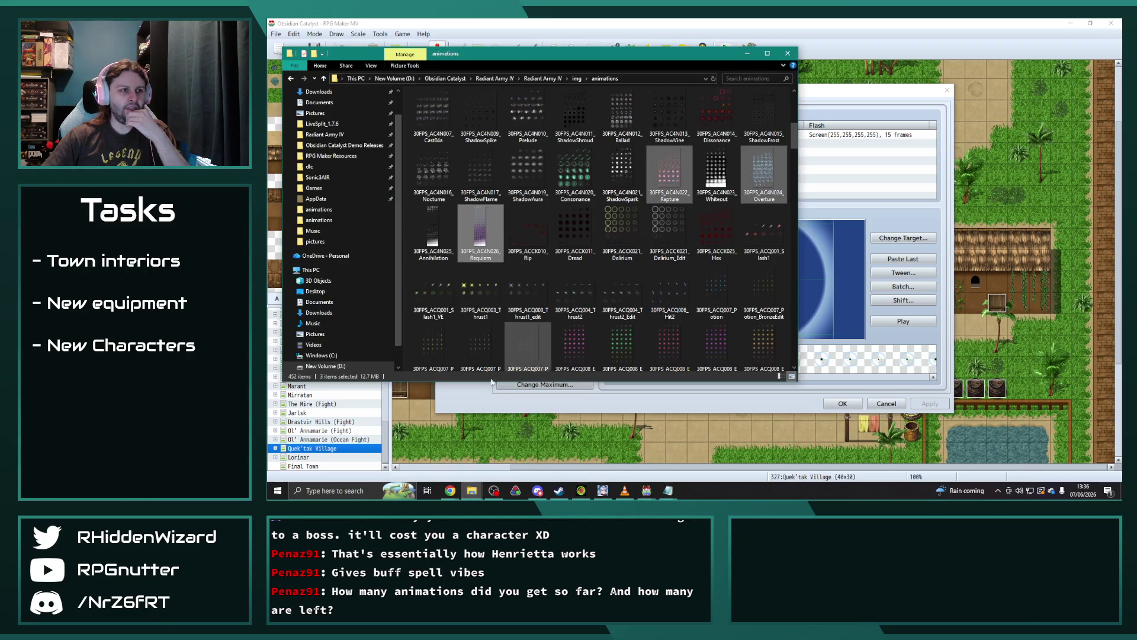
left_click(431, 453)
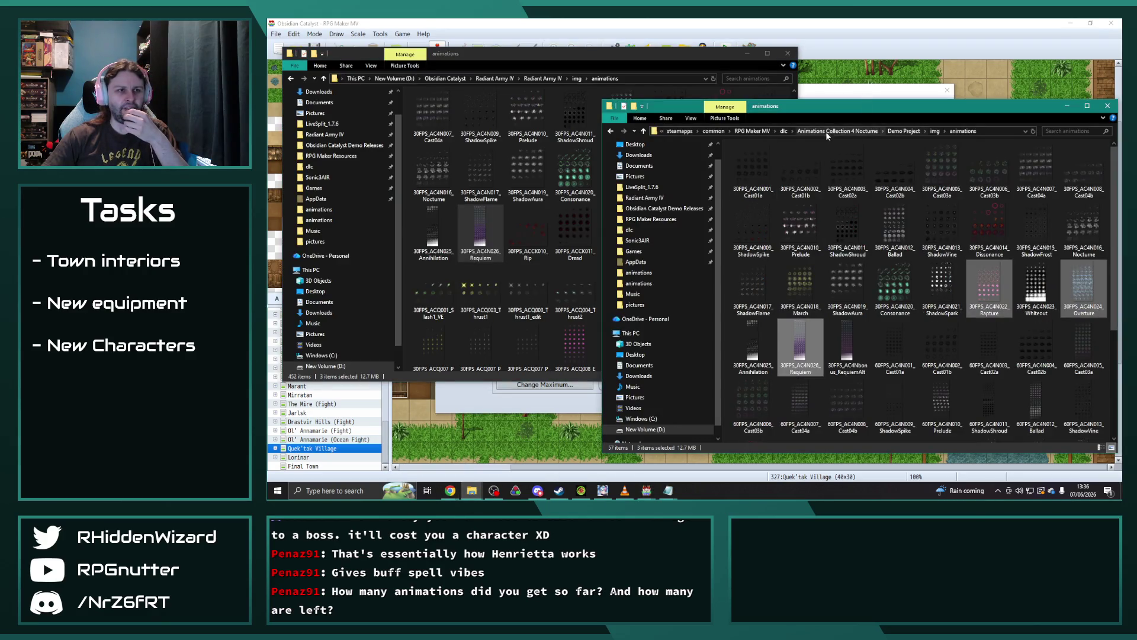
left_click(783, 131)
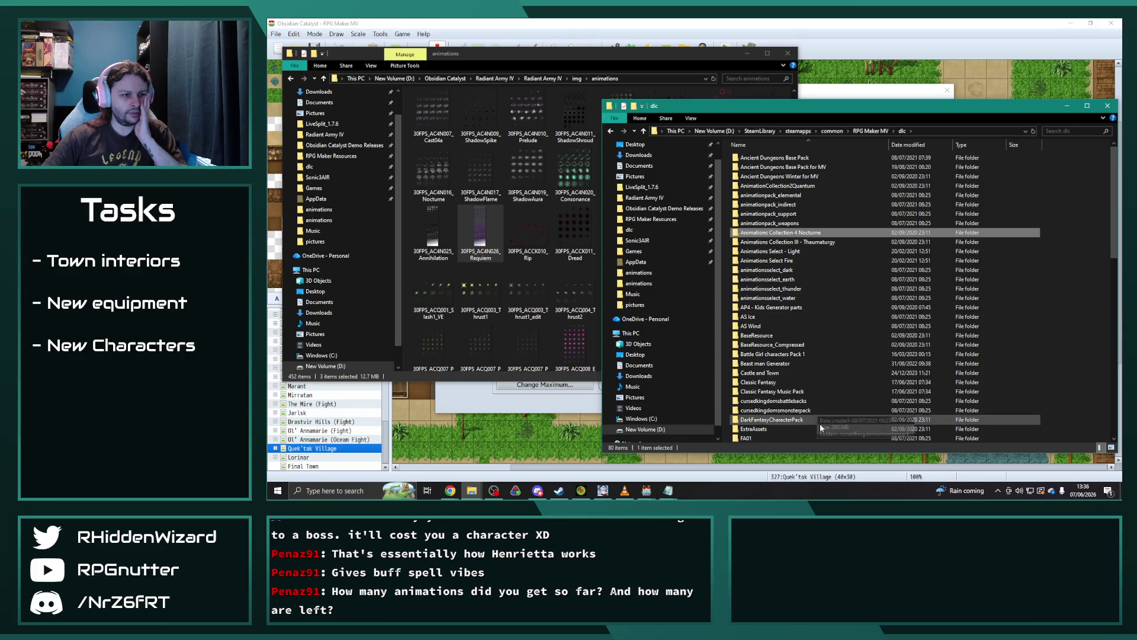
scroll(827, 364, "down", 7)
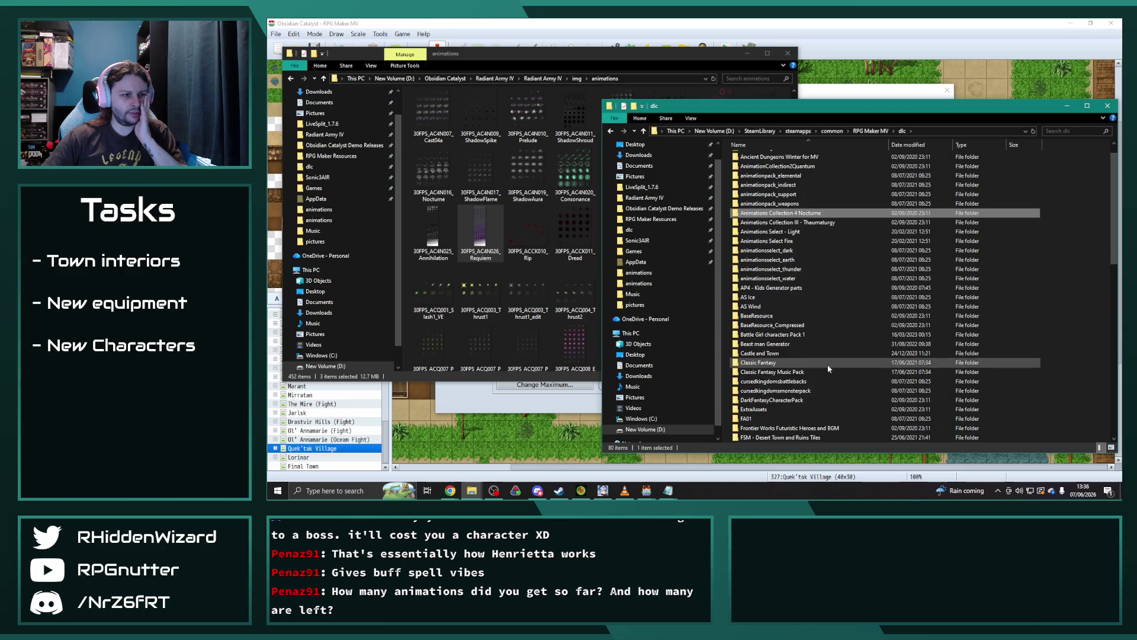
scroll(828, 364, "down", 10)
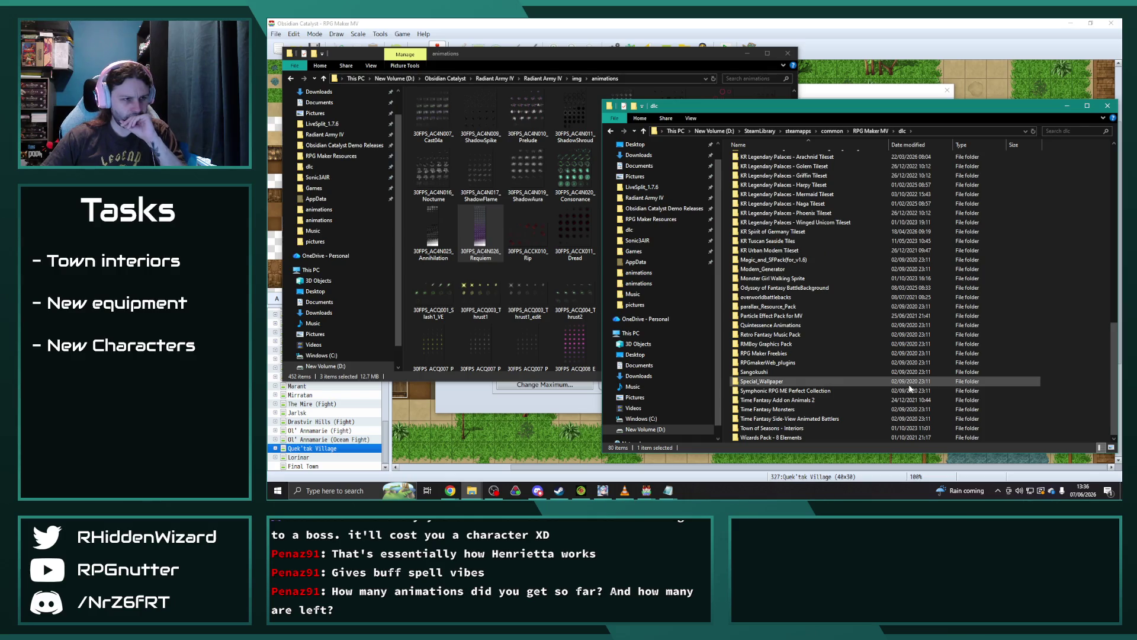
scroll(872, 432, "up", 6)
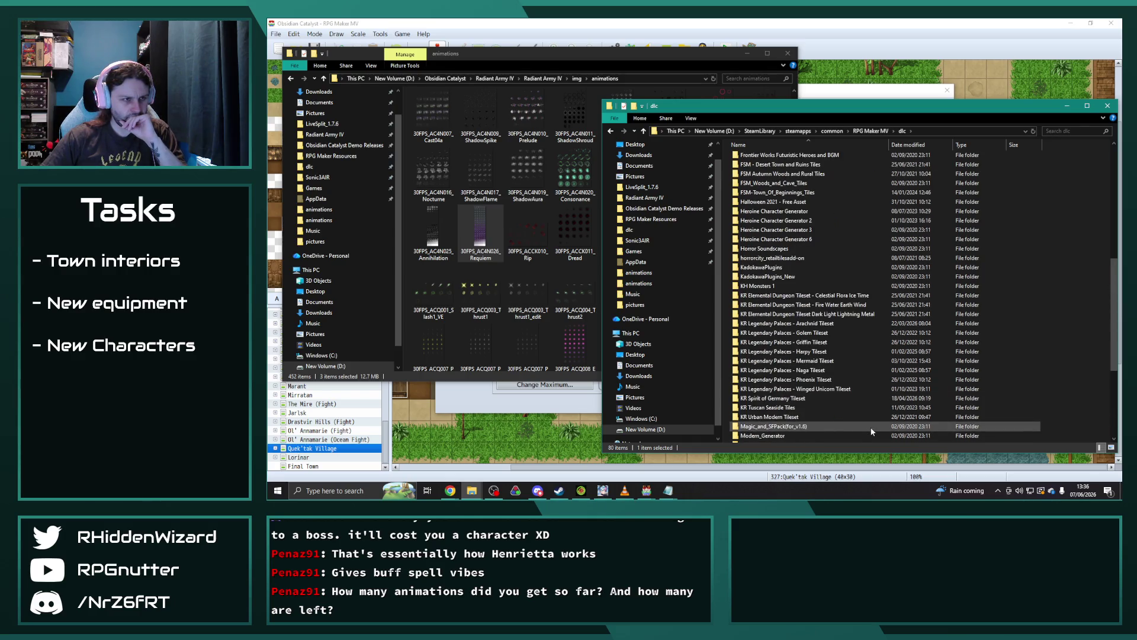
scroll(872, 432, "up", 11)
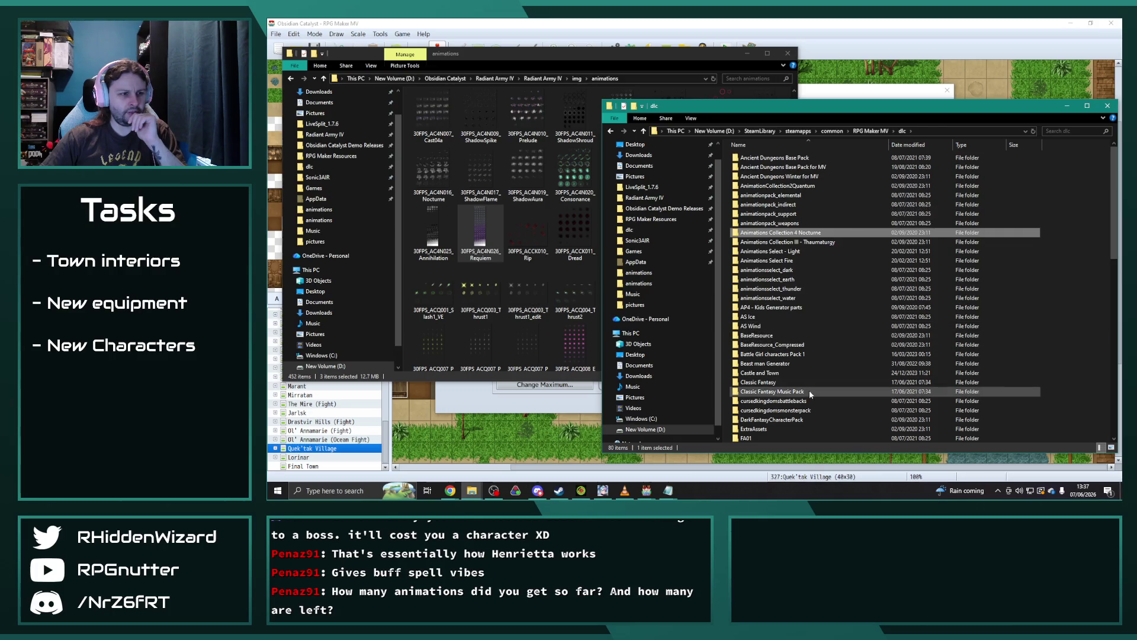
Step: Look inside the cursedkingdomsbattlebacks, cursedkingdomsmonsterpack and ExtraAssets dlc folders
double_click(773, 401)
double_click(734, 159)
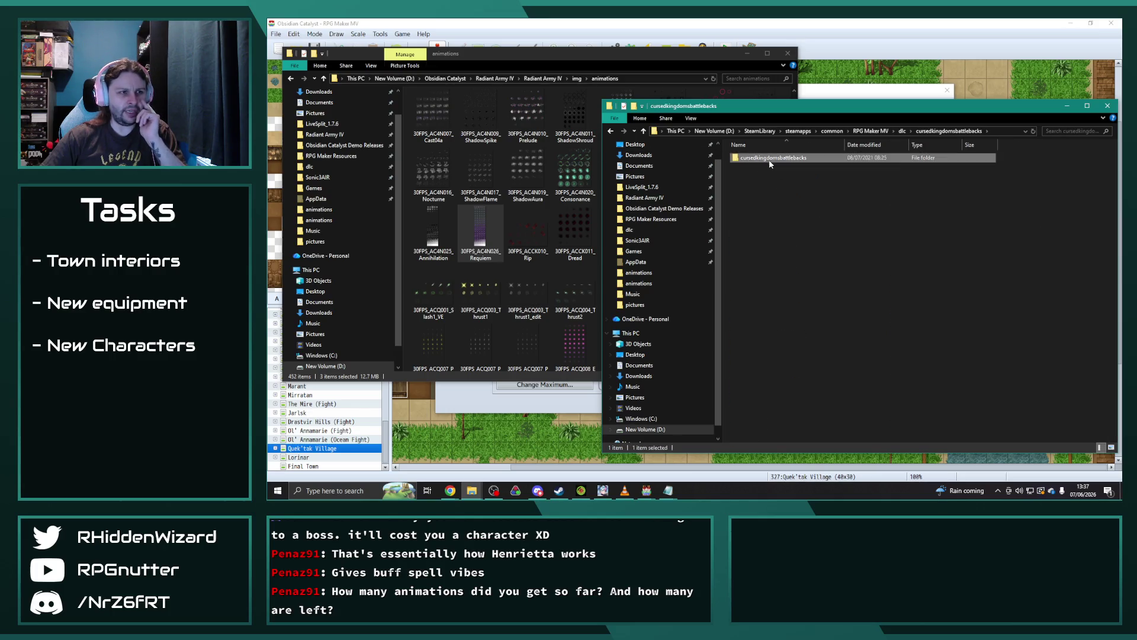
left_click(611, 130)
left_click(611, 130)
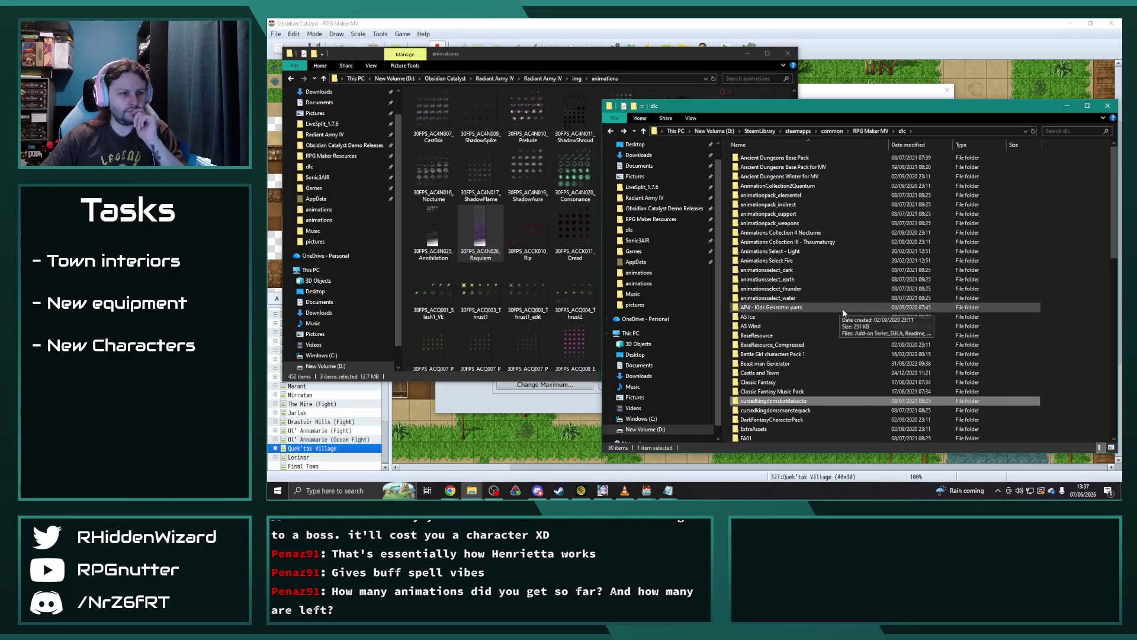
double_click(805, 411)
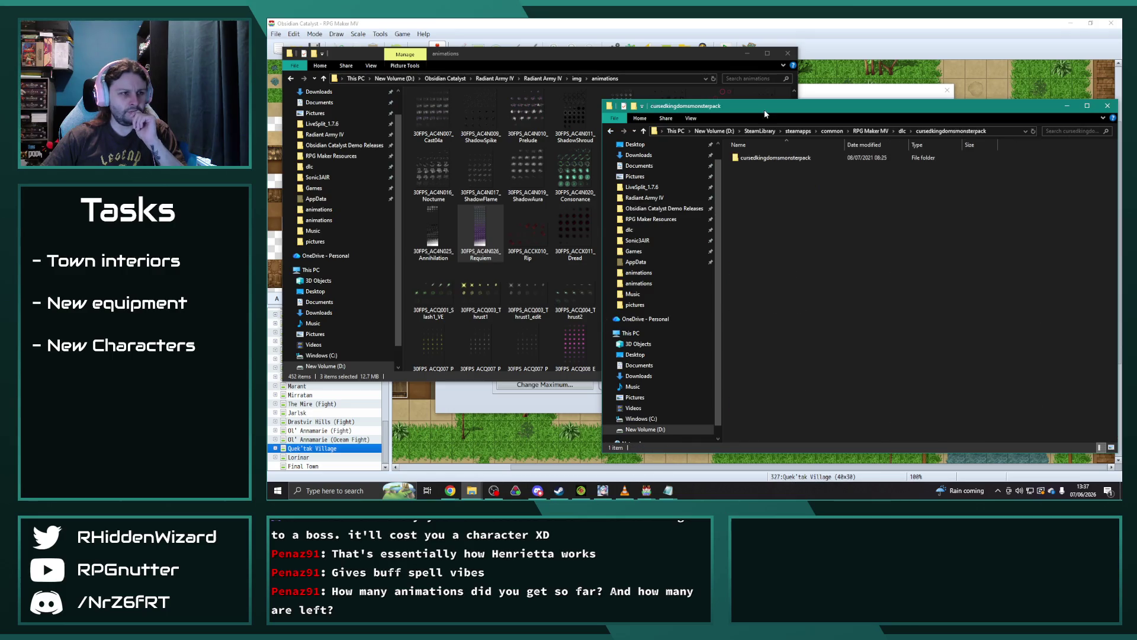
double_click(770, 158)
left_click(611, 130)
left_click(611, 131)
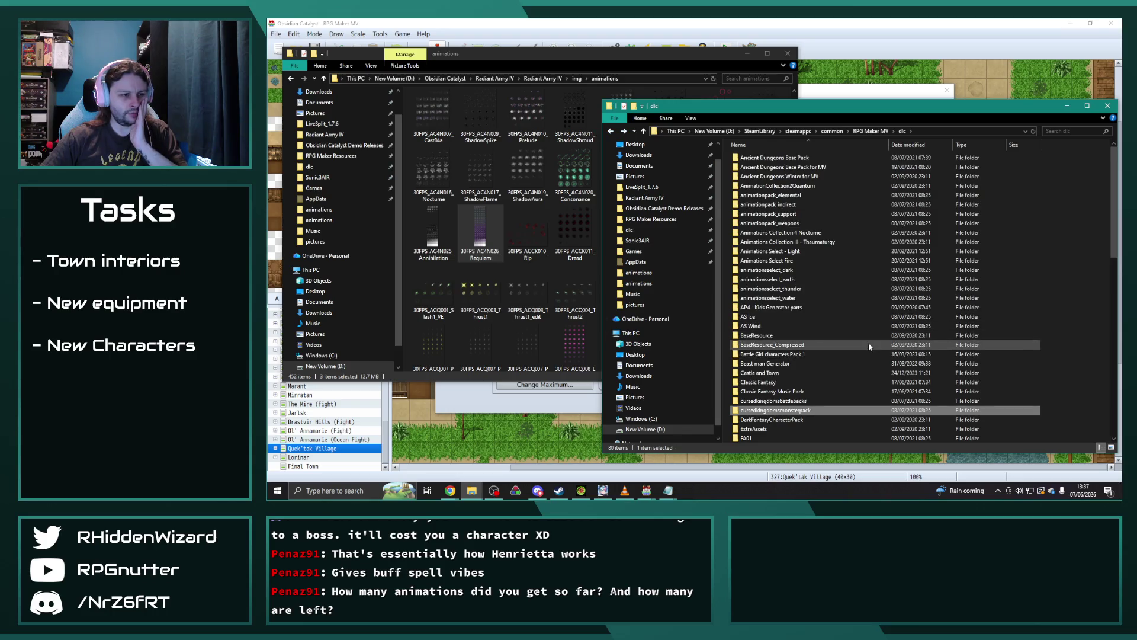
scroll(868, 342, "down", 1)
double_click(755, 409)
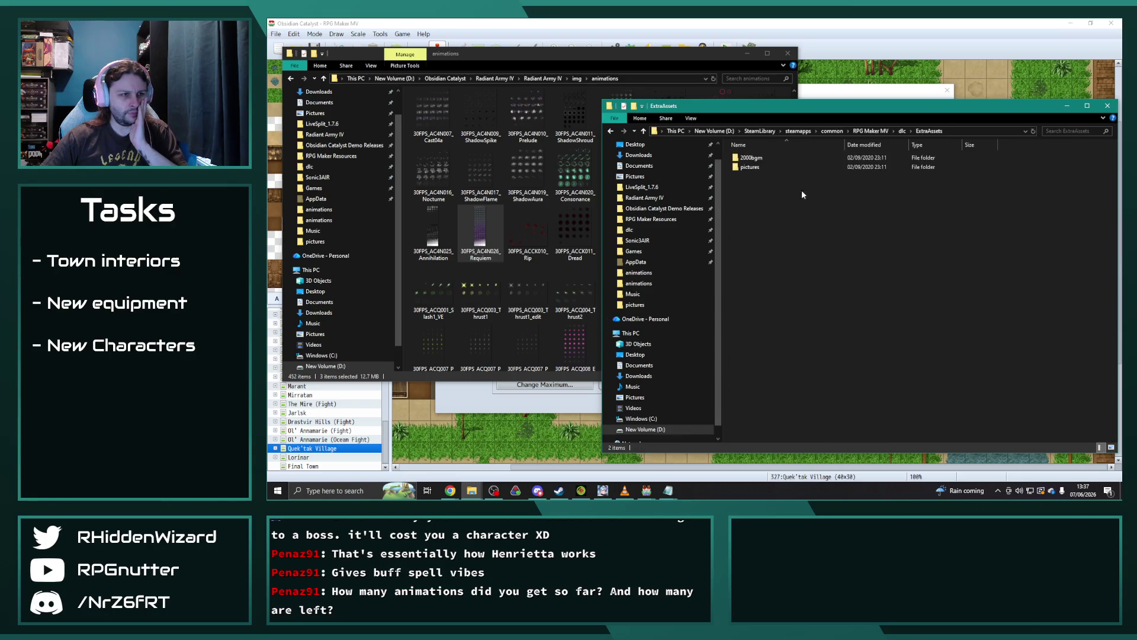
left_click(605, 130)
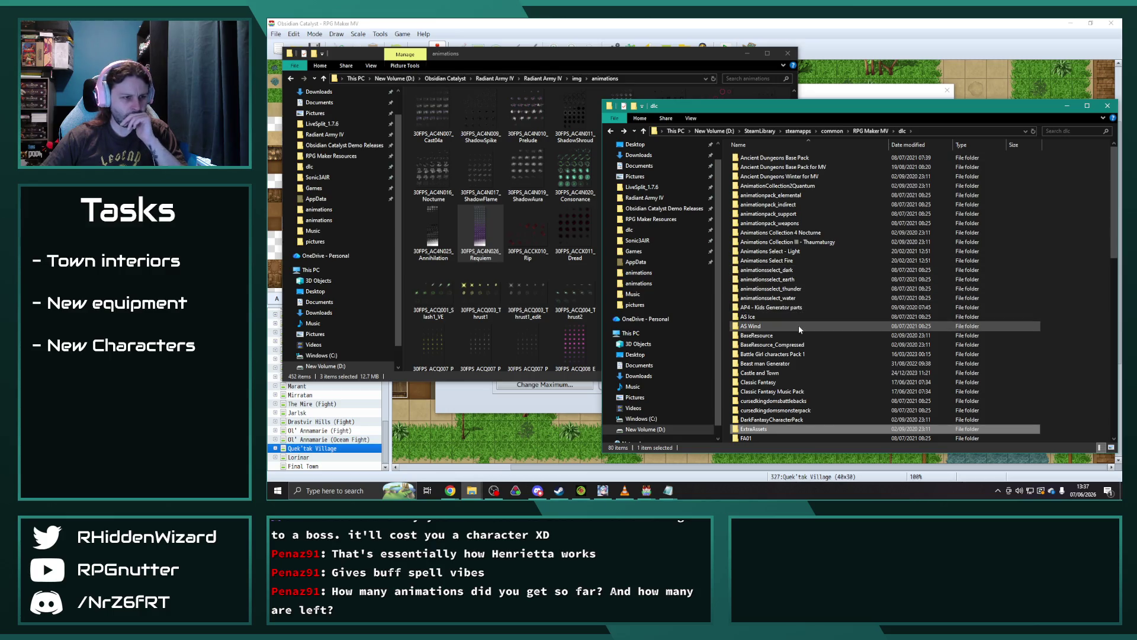
Step: Launch Game from Magic_and_SFPack(for_v1.6) > Sample_Project in RPG Maker MV
scroll(799, 323, "down", 1)
scroll(810, 317, "down", 1)
scroll(809, 317, "down", 2)
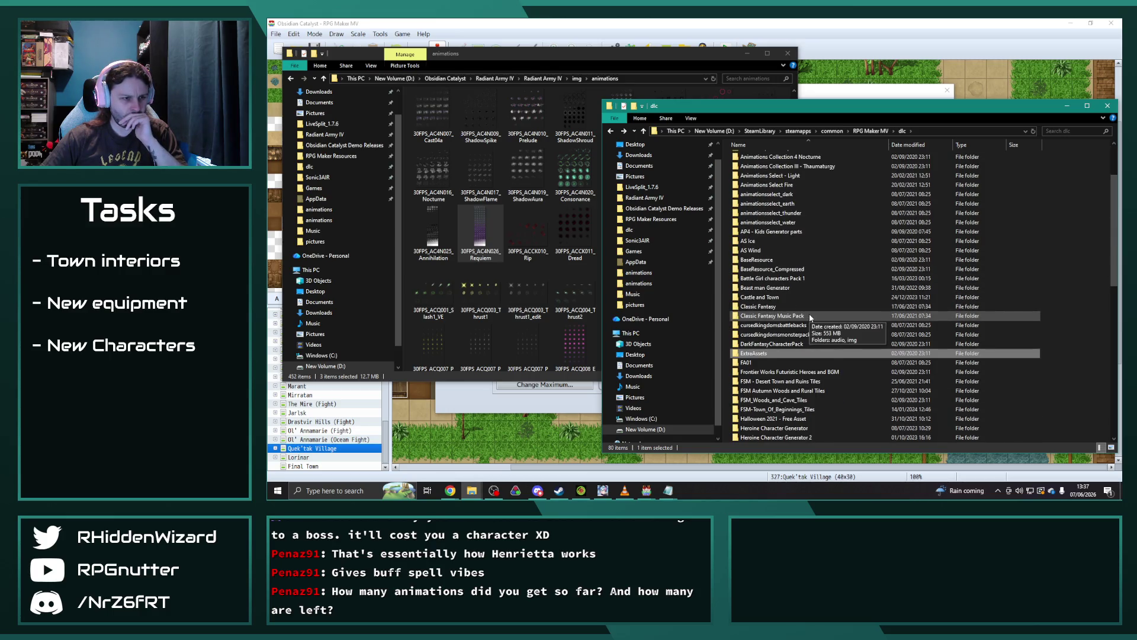
scroll(833, 318, "down", 2)
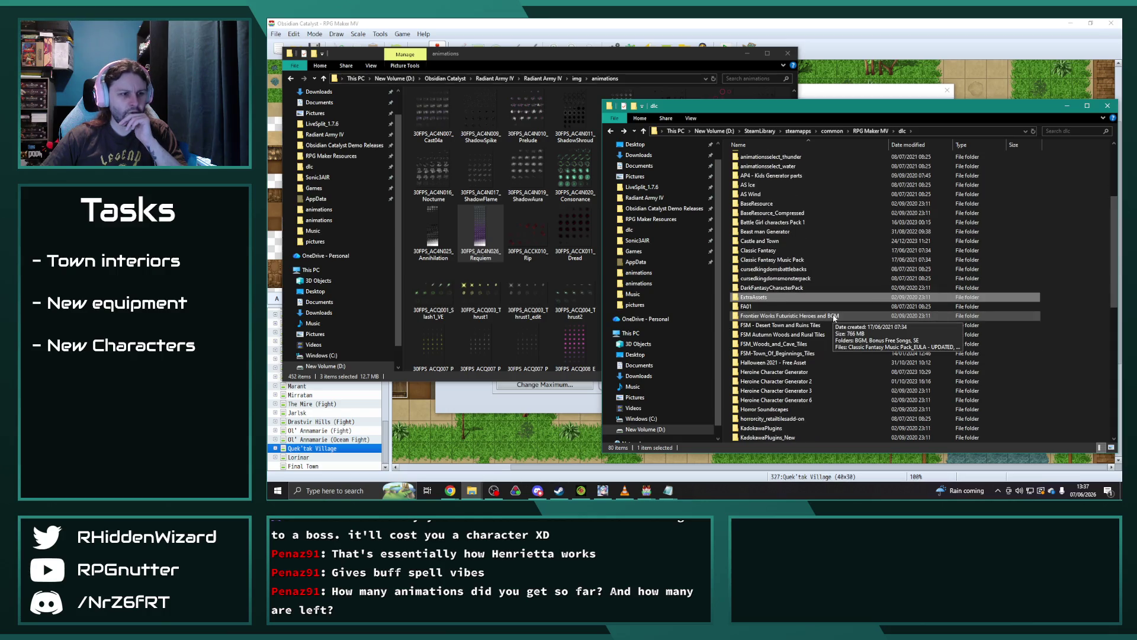
scroll(833, 318, "down", 1)
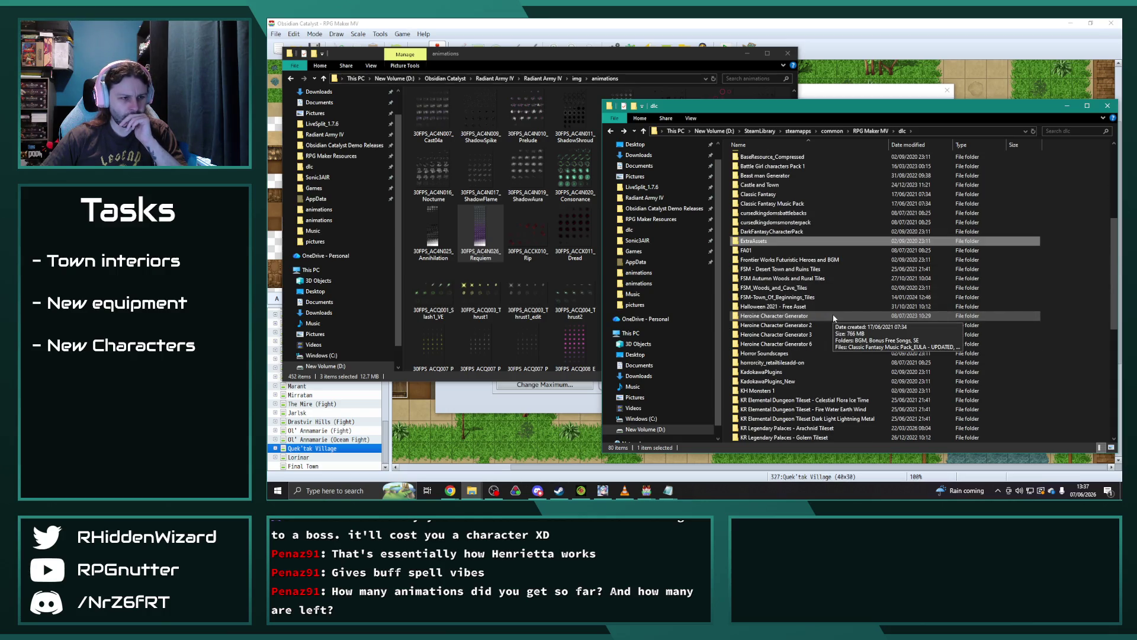
scroll(834, 318, "down", 2)
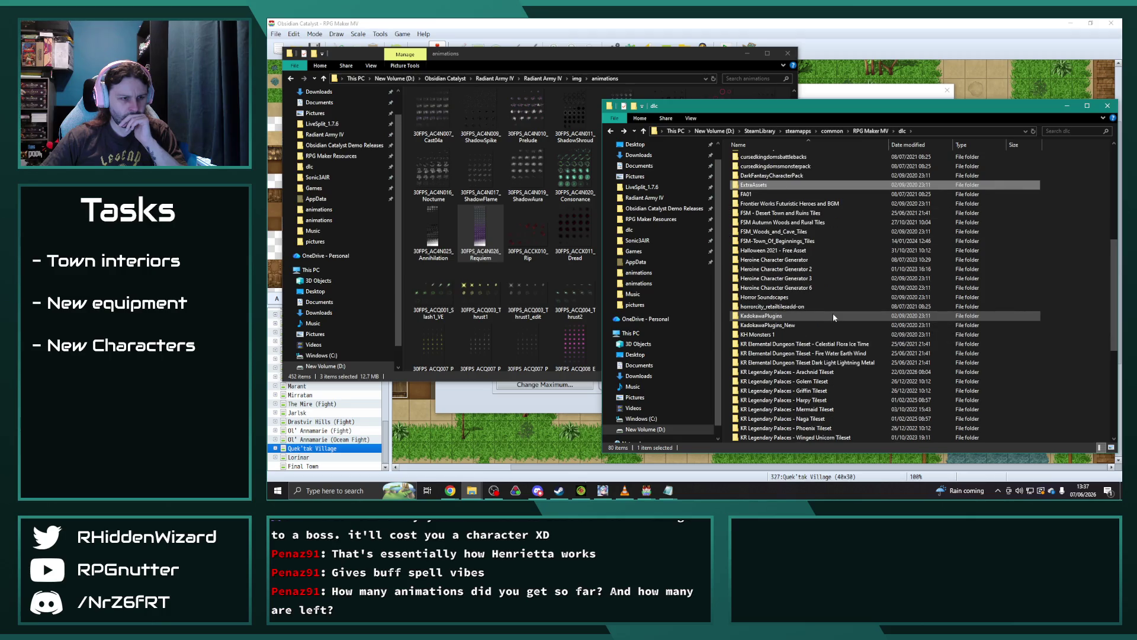
scroll(833, 314, "down", 1)
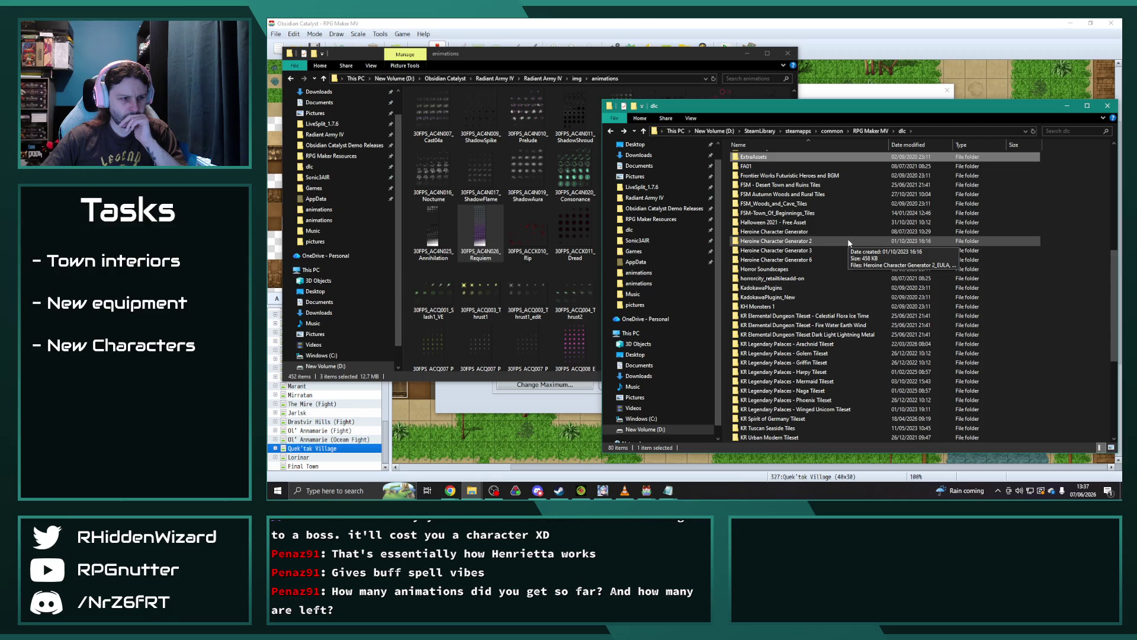
scroll(848, 243, "down", 1)
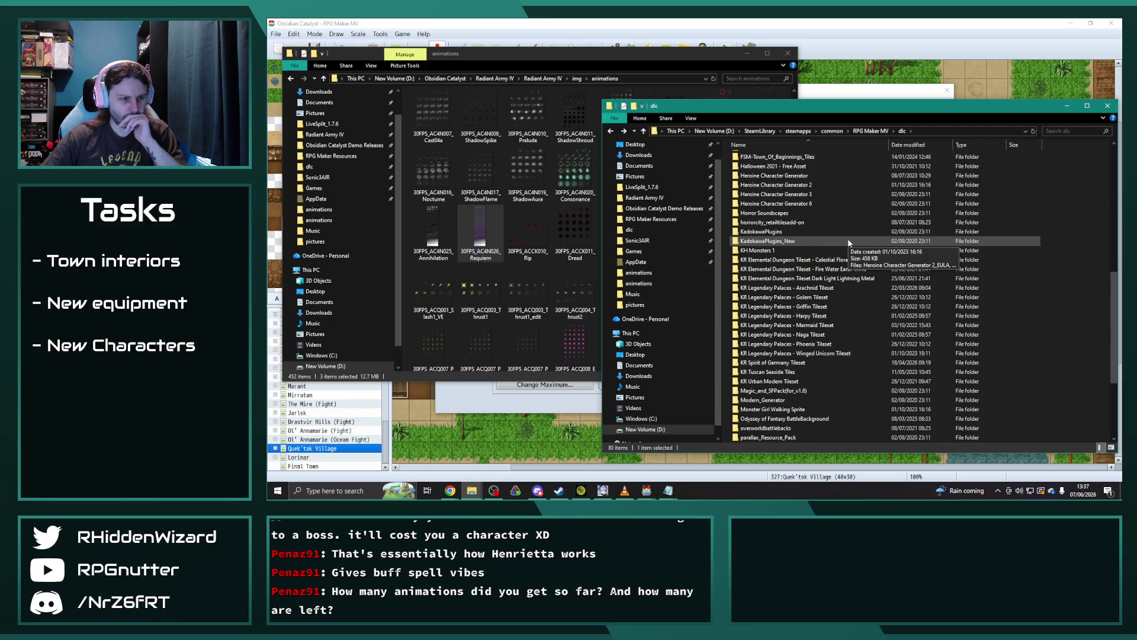
scroll(834, 389, "down", 1)
double_click(825, 392)
double_click(758, 166)
double_click(747, 242)
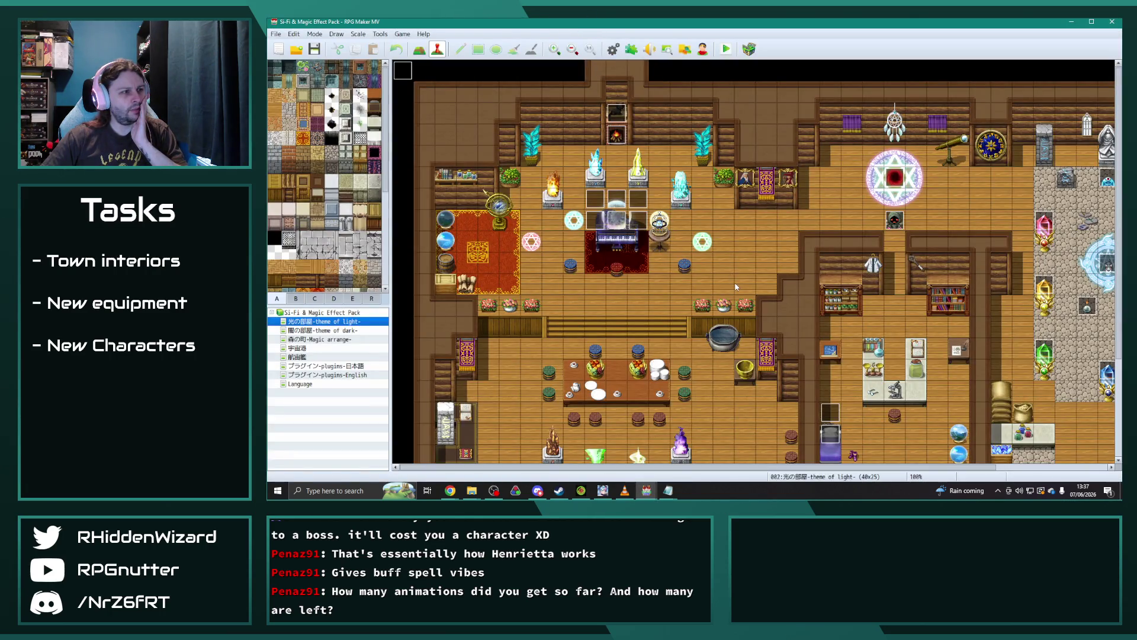
left_click(614, 49)
left_click(468, 237)
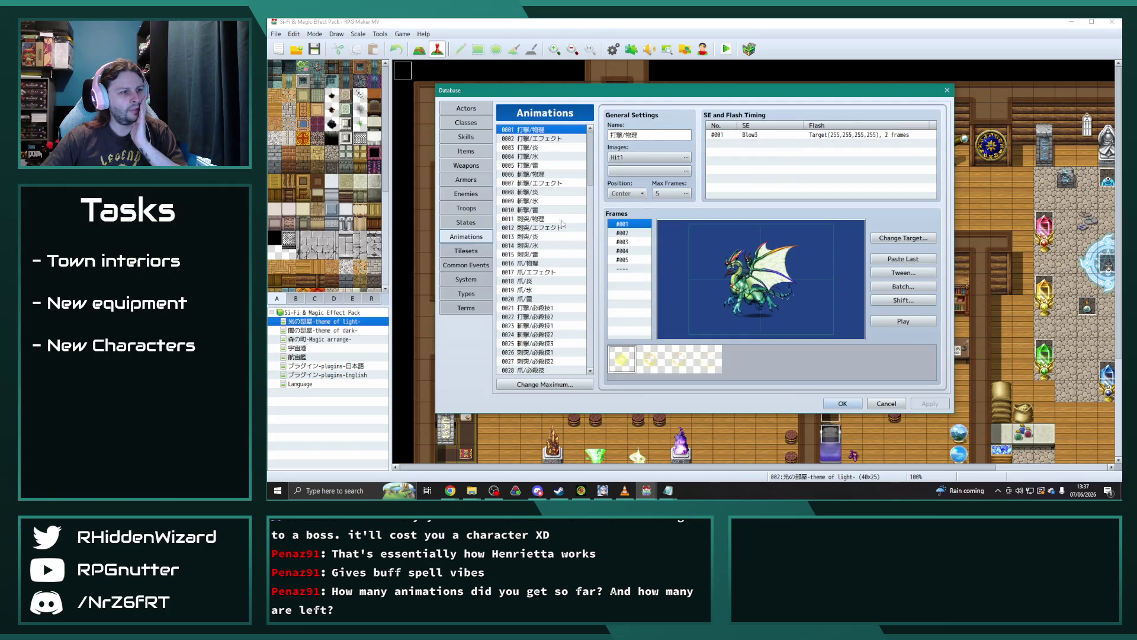
left_click(550, 138)
scroll(589, 254, "down", 15)
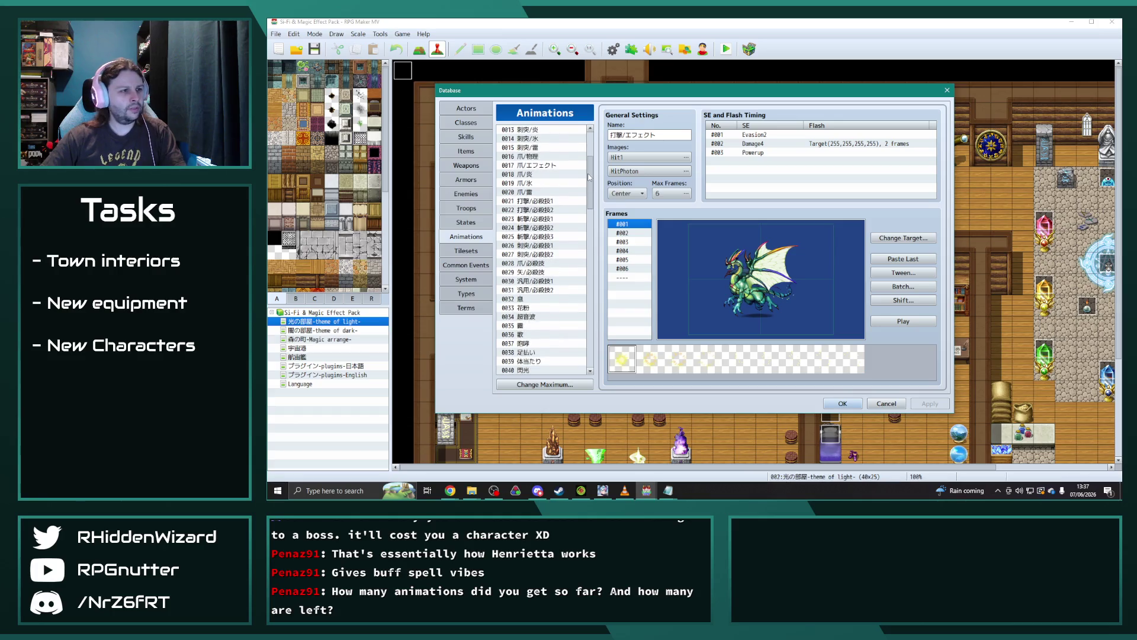
scroll(588, 250, "down", 15)
left_click(536, 363)
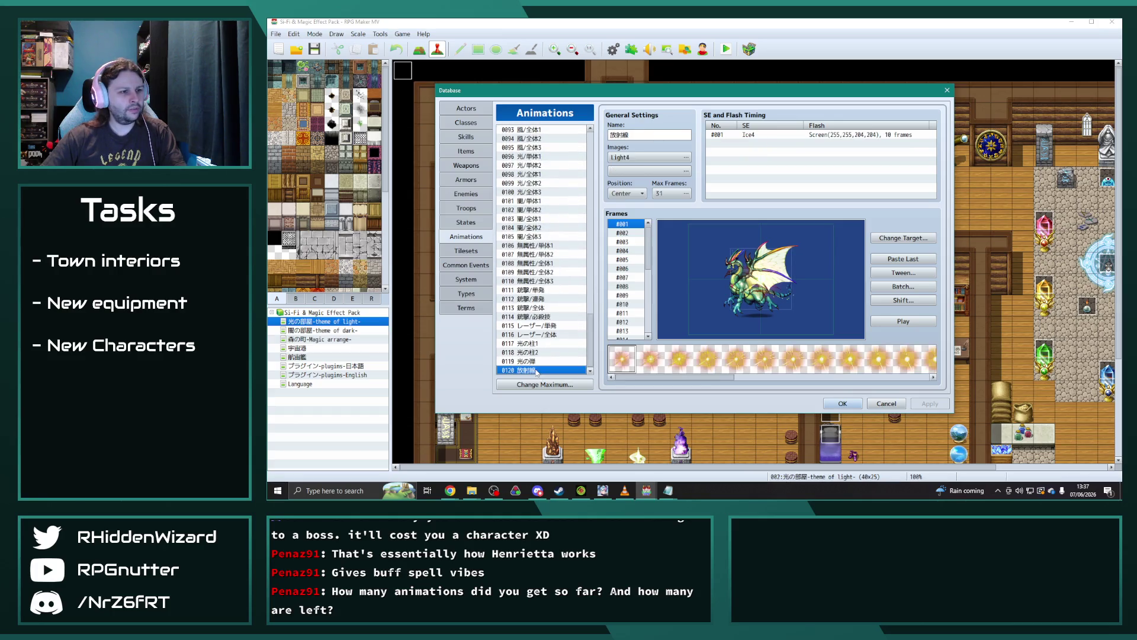
key("Up")
key("Up")
key("Up")
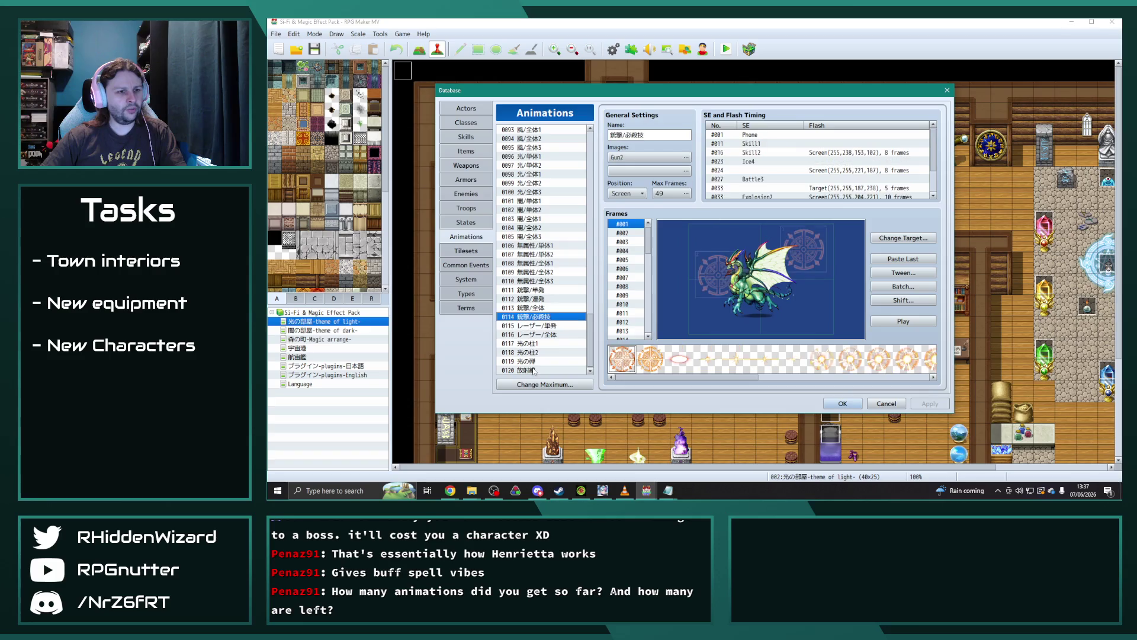
key("Up")
key("Up")
key("Up")
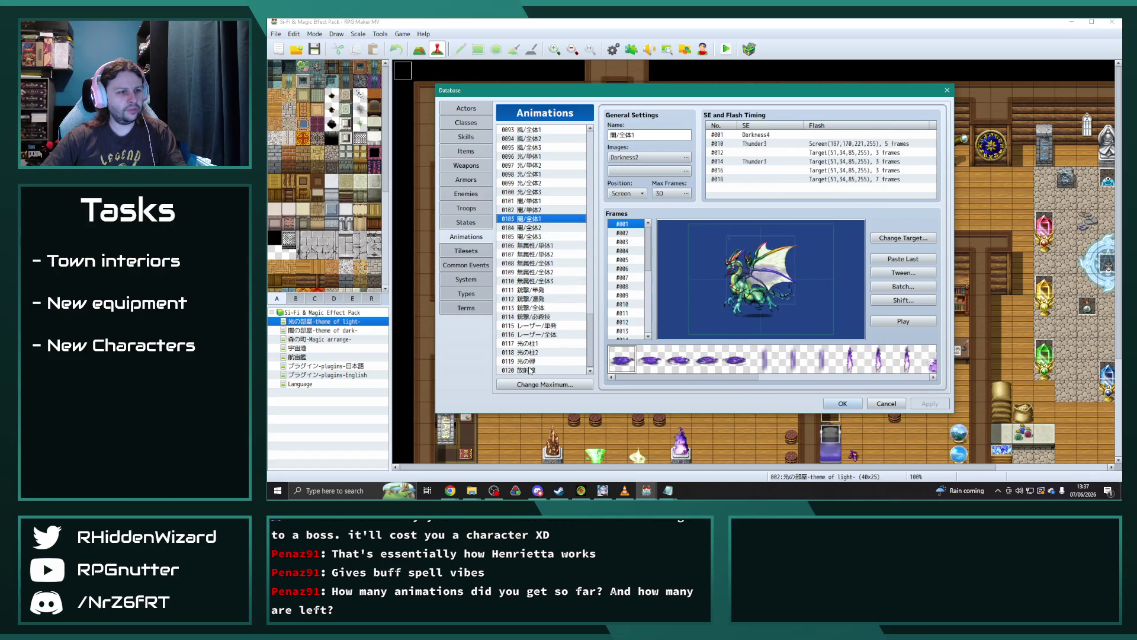
key("Up")
key("Up")
key("Up")
key("Down")
key("Down")
key("Down")
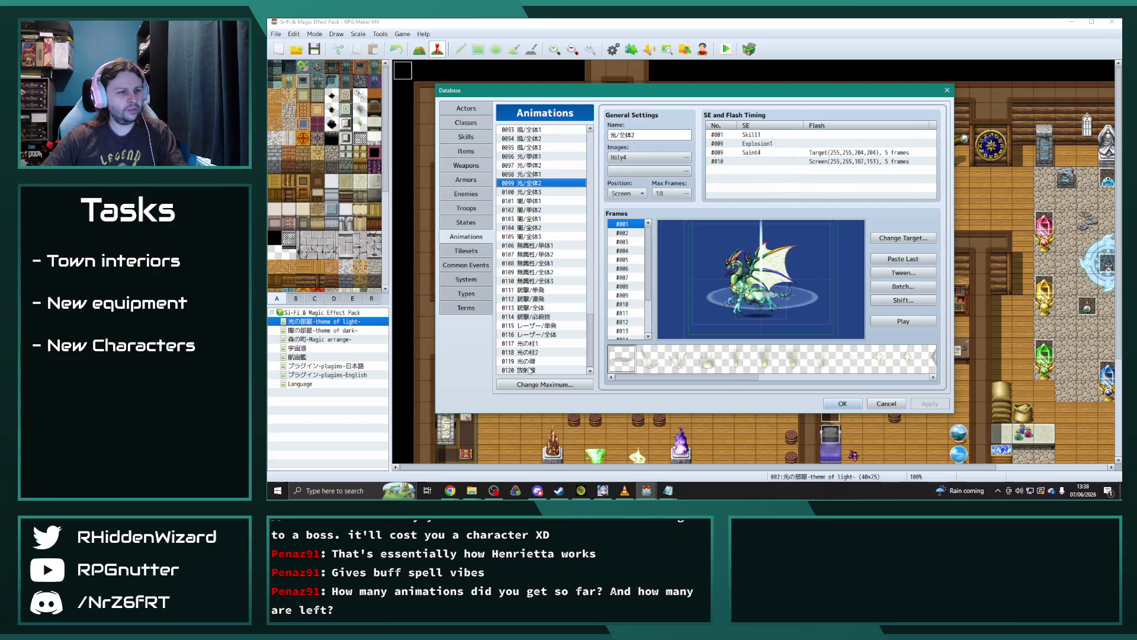
left_click(946, 90)
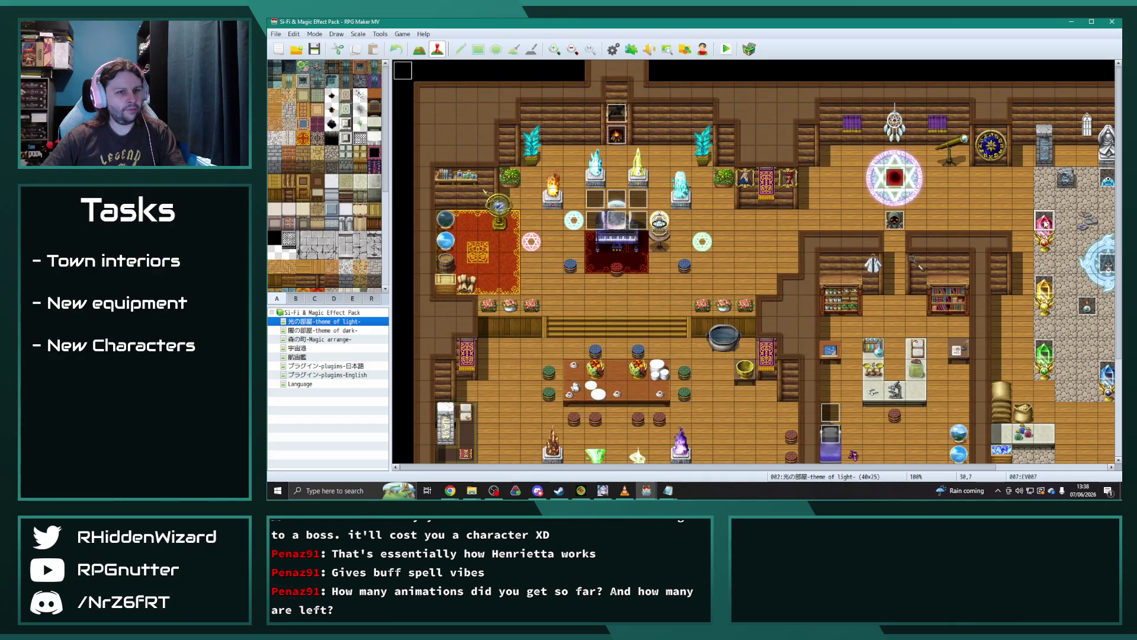
Step: Inspect map events EV007 and EV004, discarding an accidental new event
double_click(1044, 222)
left_click(812, 403)
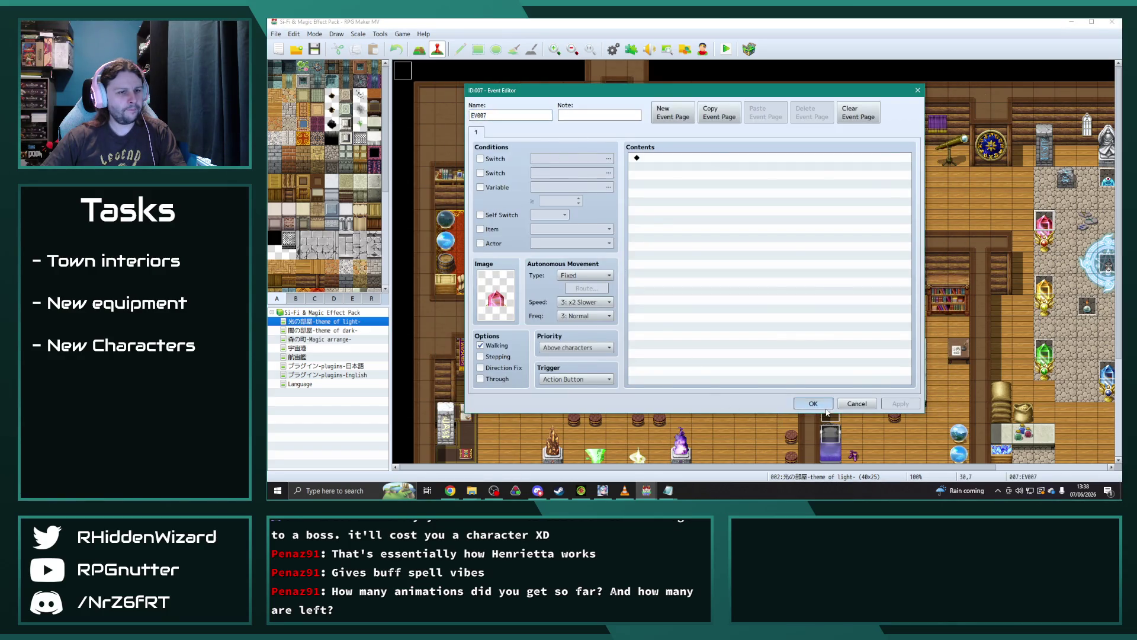
double_click(1024, 233)
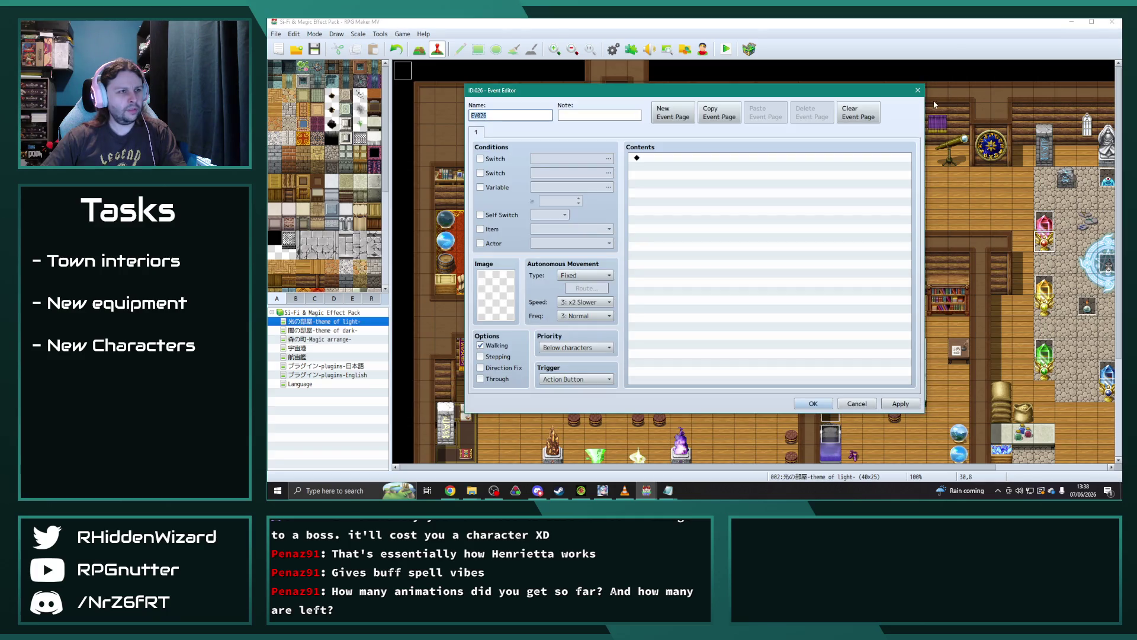
left_click(917, 90)
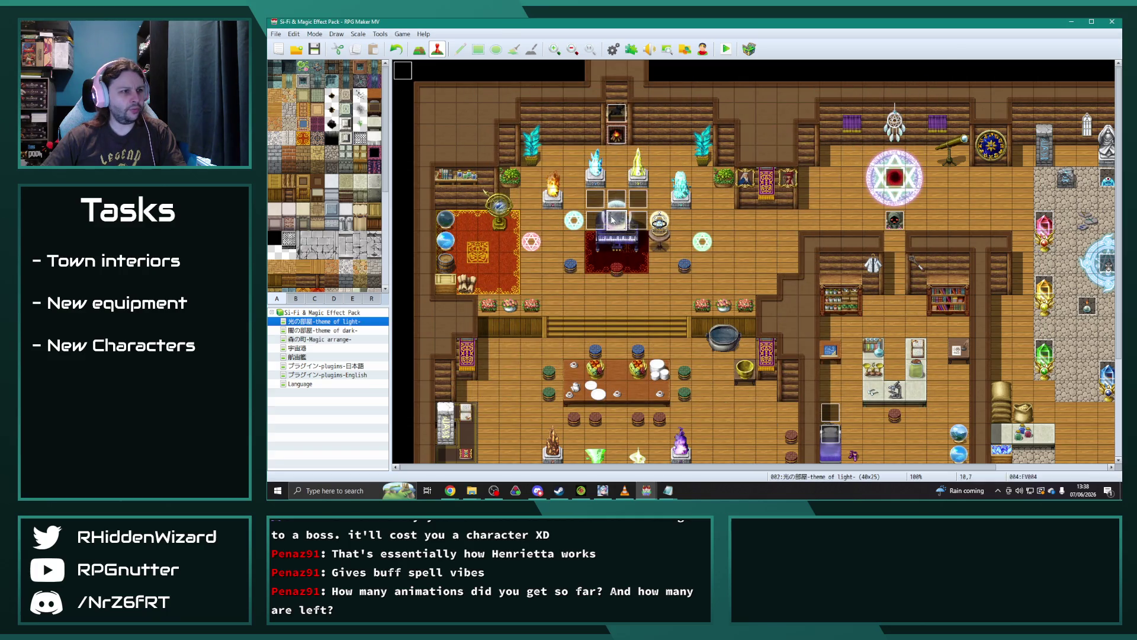
double_click(613, 219)
left_click(813, 404)
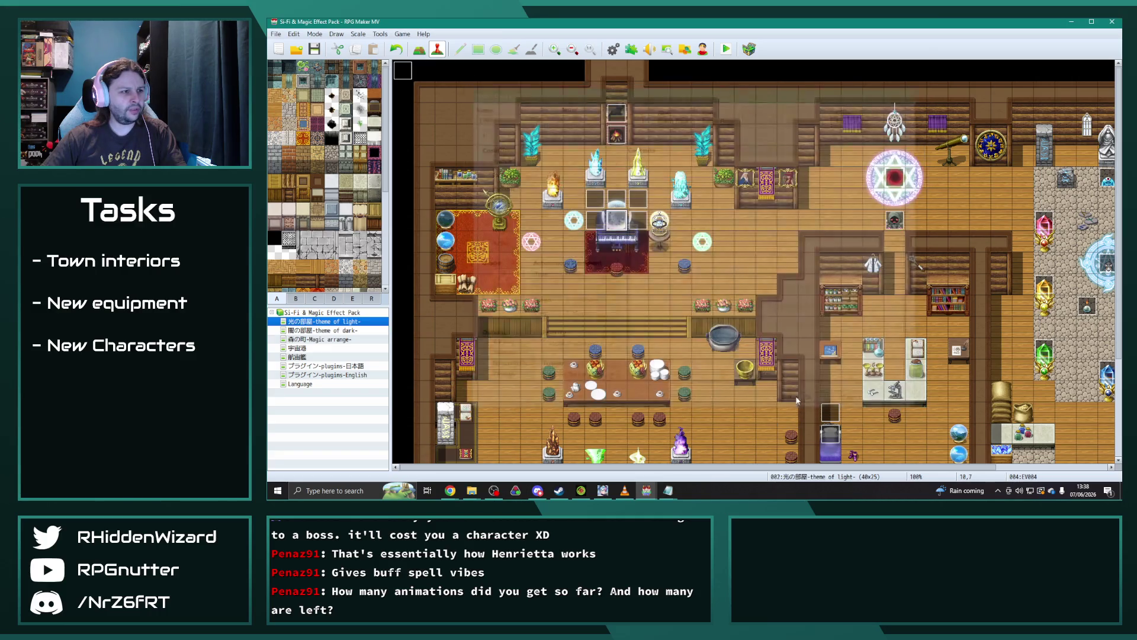
Step: Review the red orb and slime events' commands, then switch to the プラグイン-plugins-日本語 map
scroll(716, 395, "down", 4)
scroll(760, 468, "right", 5)
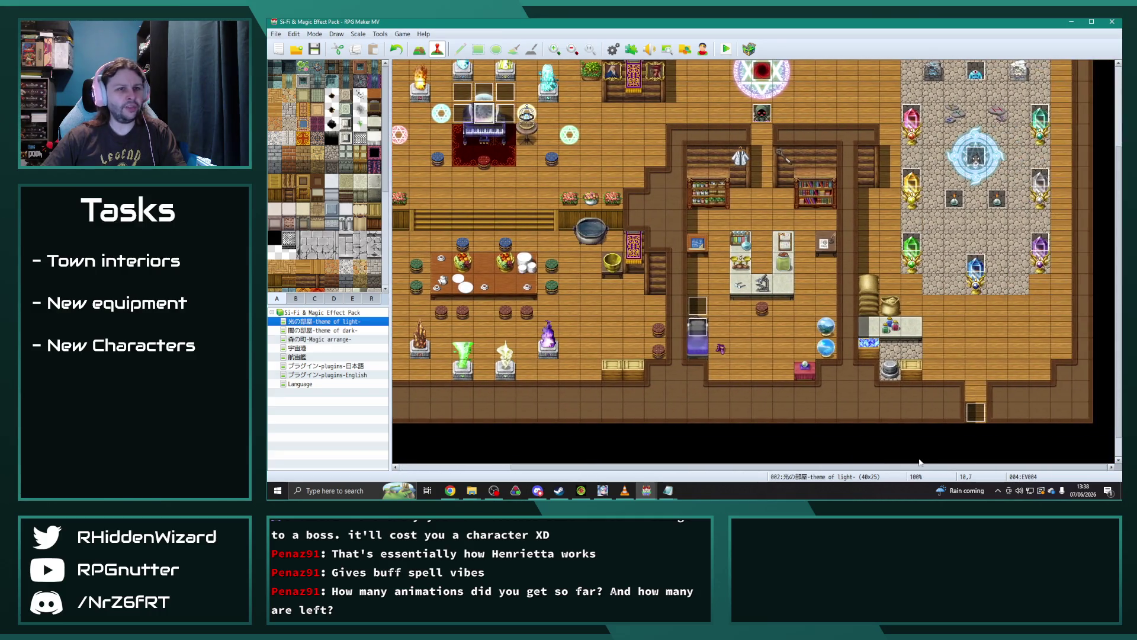
scroll(801, 310, "up", 3)
double_click(772, 163)
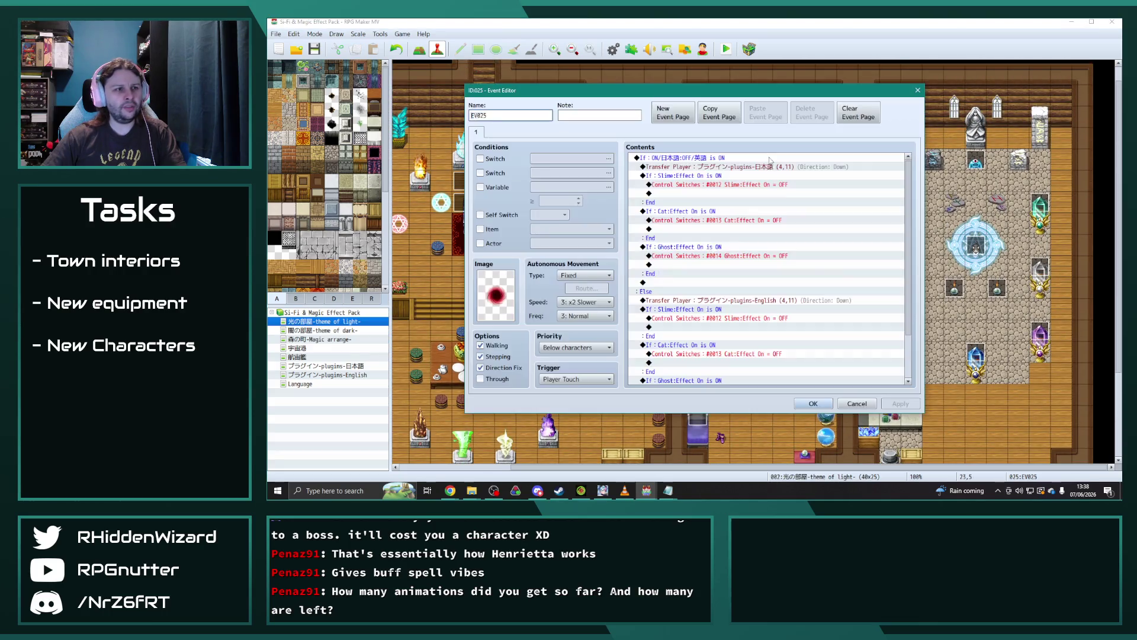
scroll(855, 366, "down", 3)
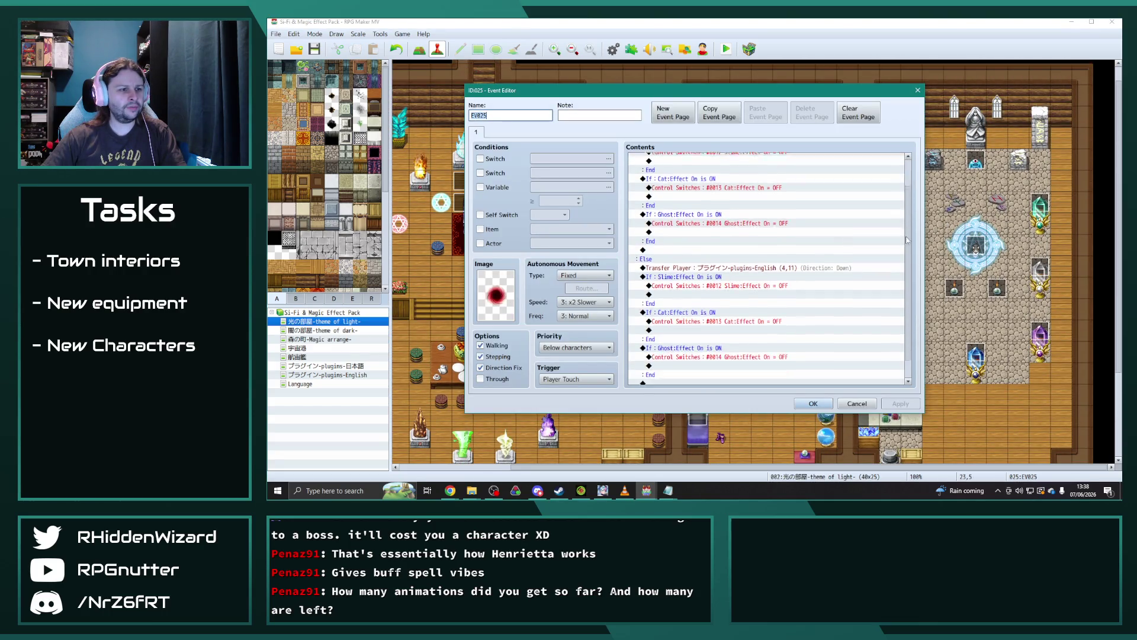
left_click(814, 403)
double_click(976, 161)
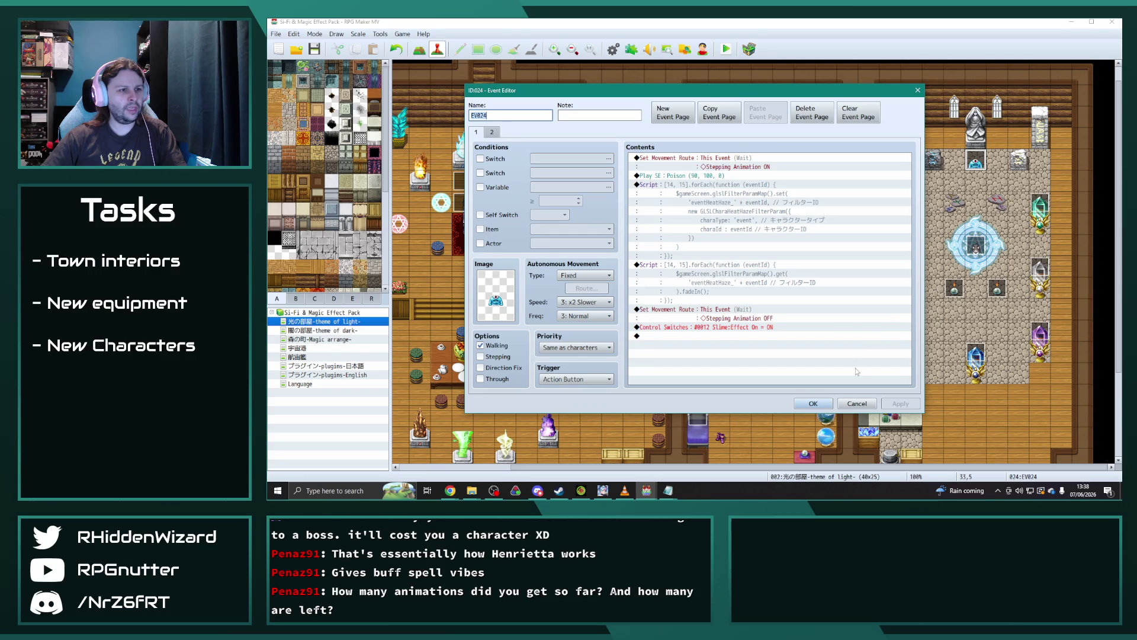
left_click(788, 363)
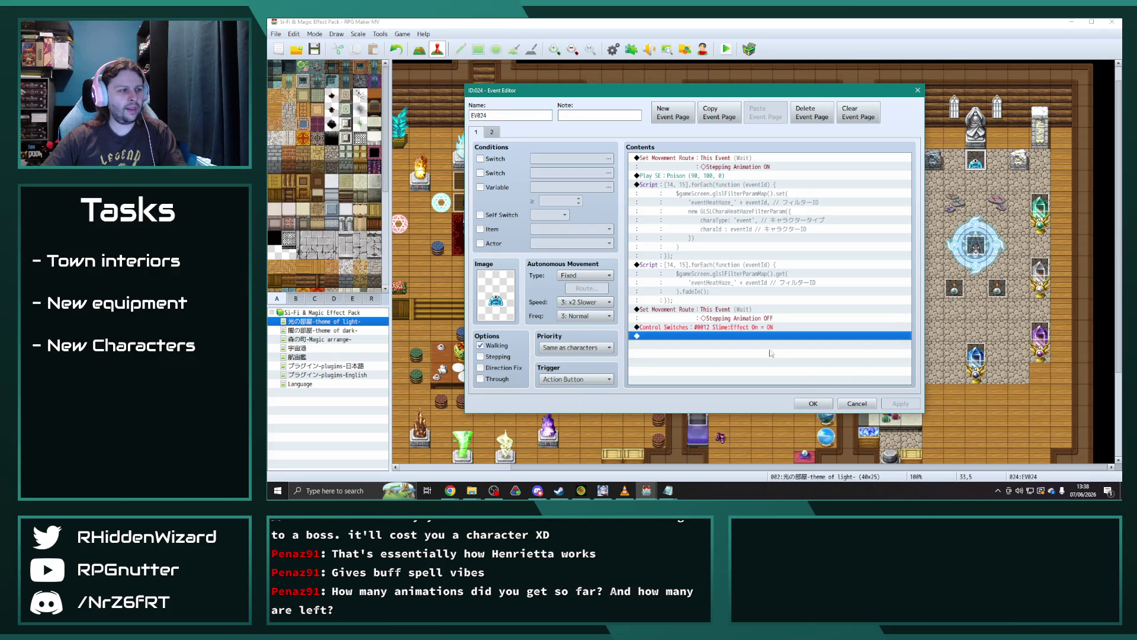
left_click(813, 403)
left_click(347, 366)
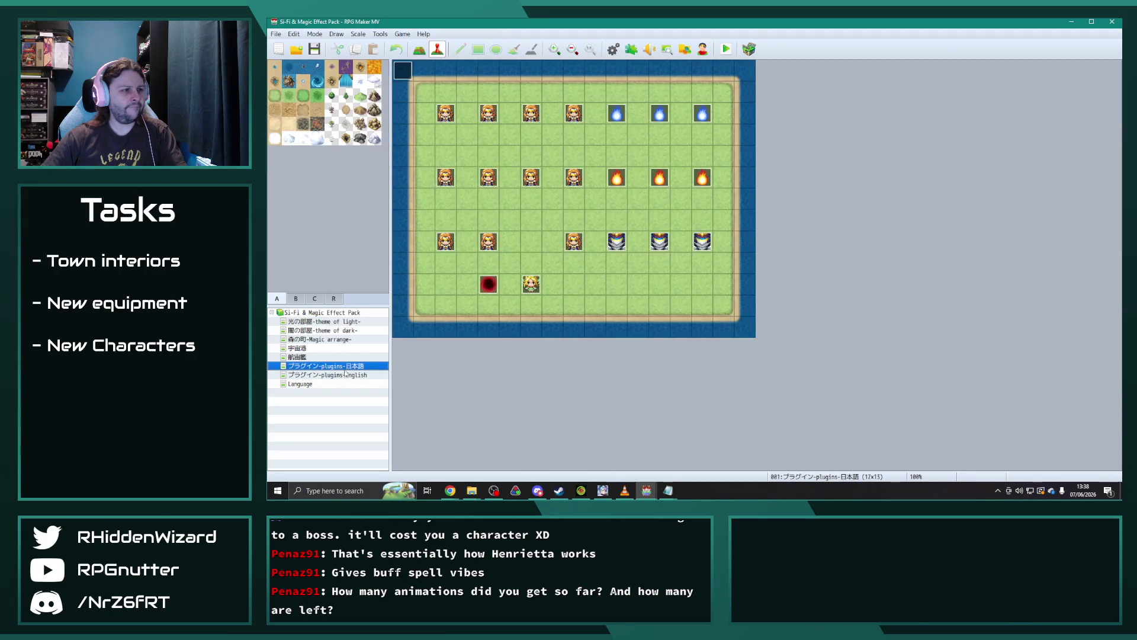
Step: Inspect the language choice event on the Language map
left_click(339, 384)
double_click(407, 73)
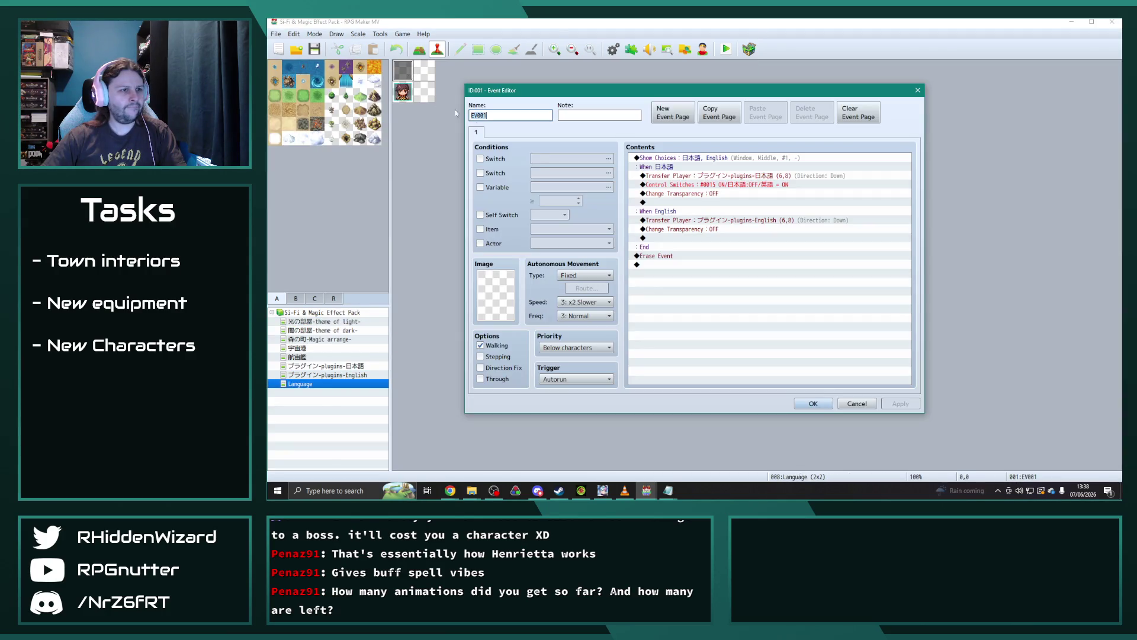
left_click(813, 405)
key("Down")
Step: Load the 森の町-Magic arrange- map and flip through its tileset pages and region numbers
left_click(332, 340)
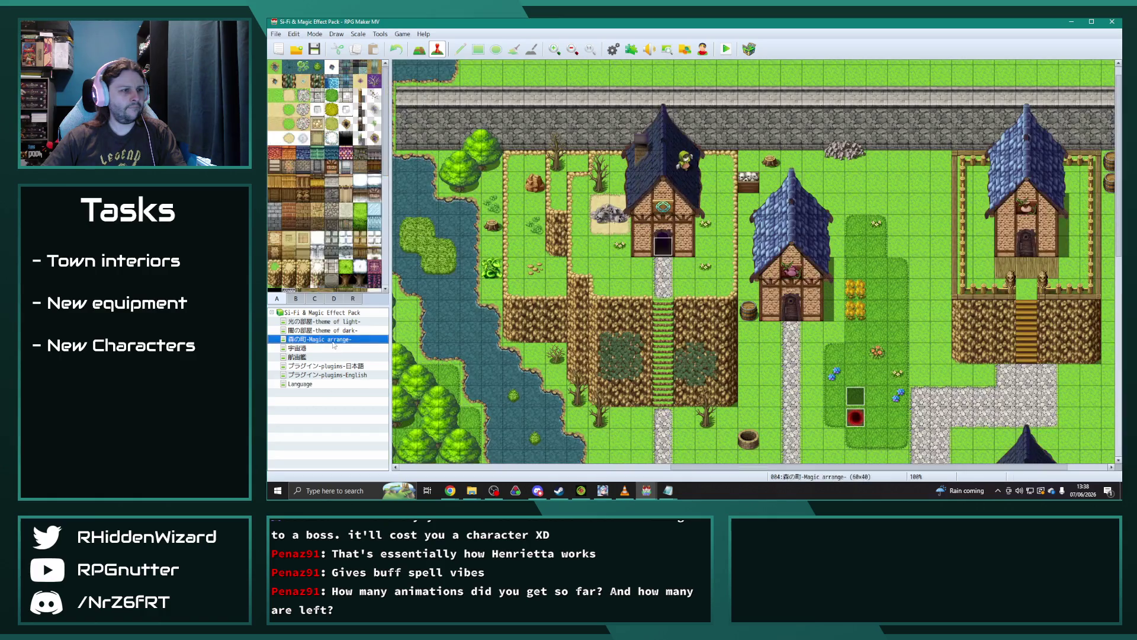
scroll(704, 380, "down", 5)
scroll(702, 379, "down", 3)
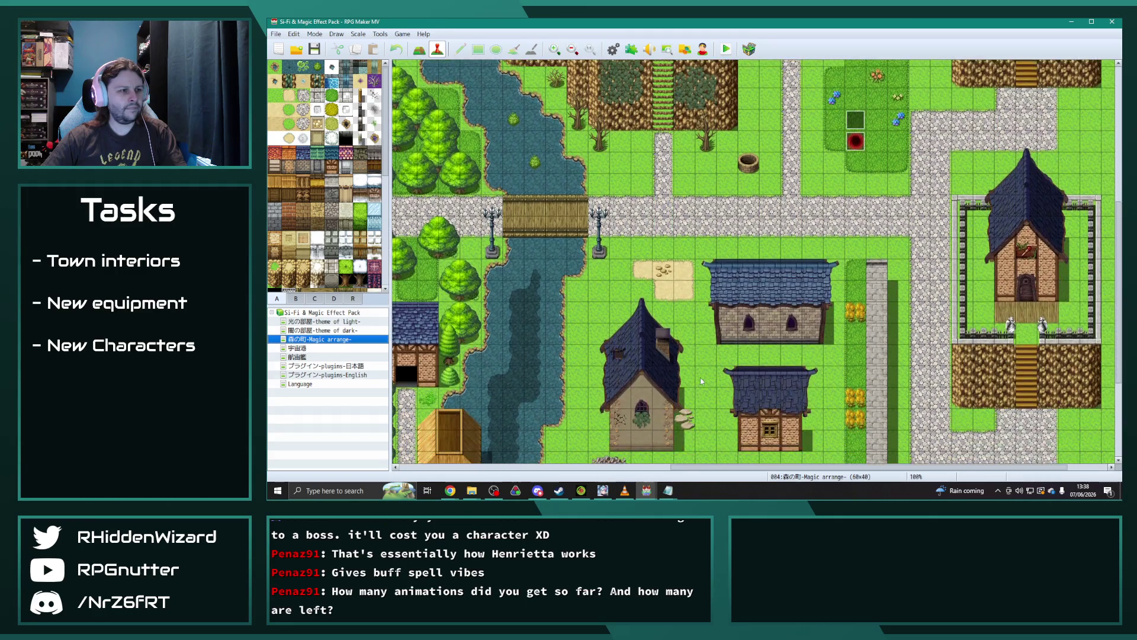
left_click(295, 298)
left_click(314, 298)
left_click(333, 299)
left_click(352, 299)
left_click(334, 298)
scroll(340, 243, "down", 3)
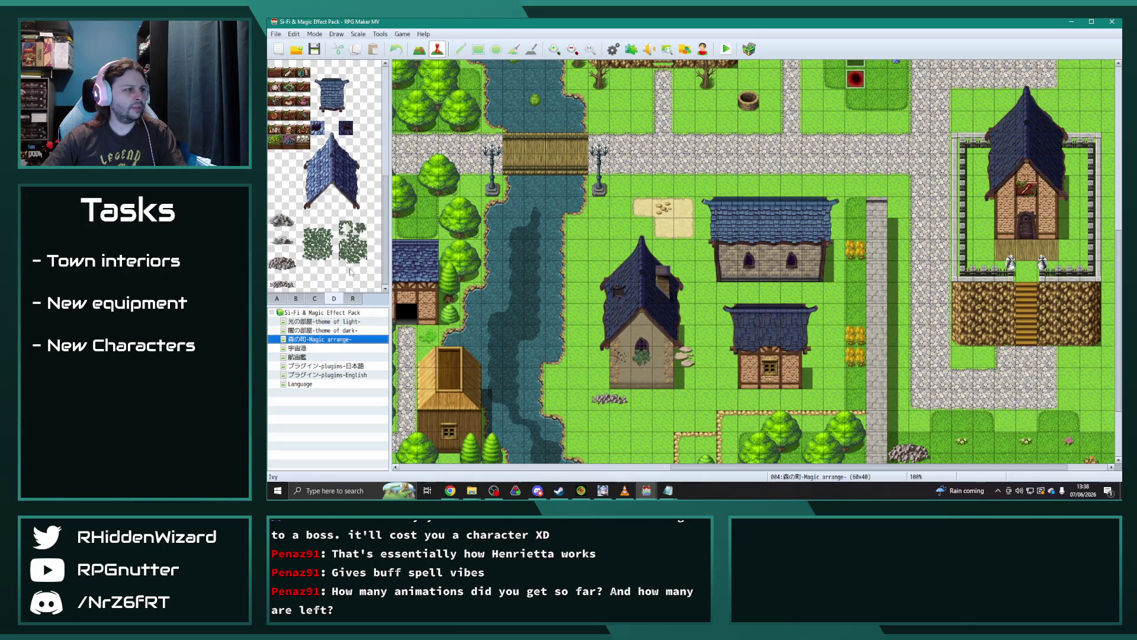
left_click(315, 299)
left_click(277, 298)
Step: Browse animations 0103 and 0097 in the database, then close the sample project
key("F9")
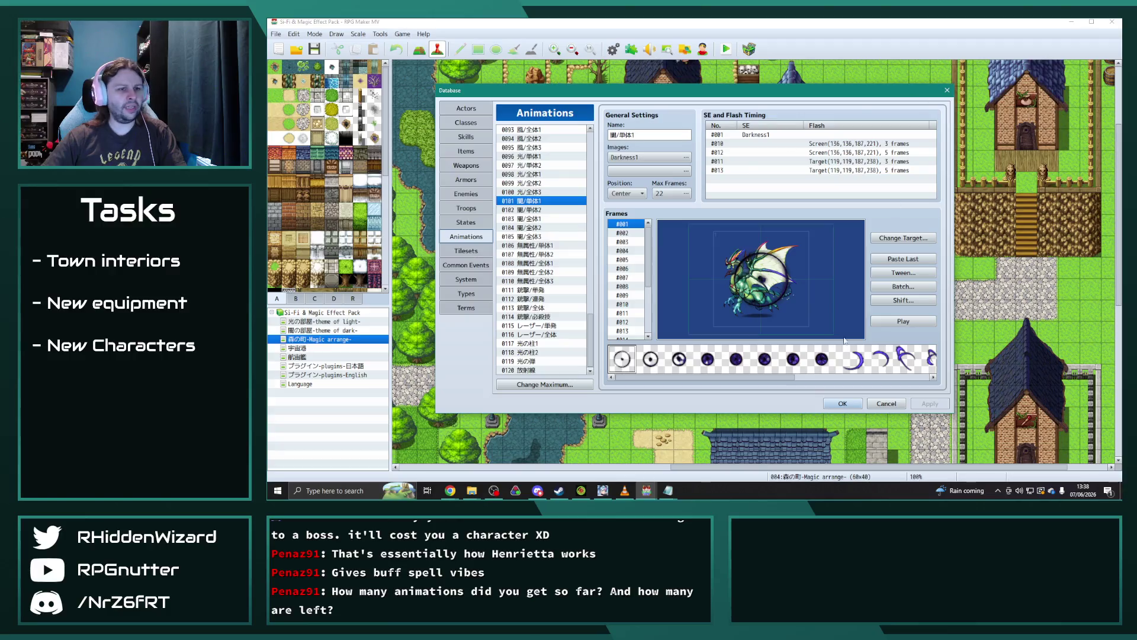
left_click(530, 218)
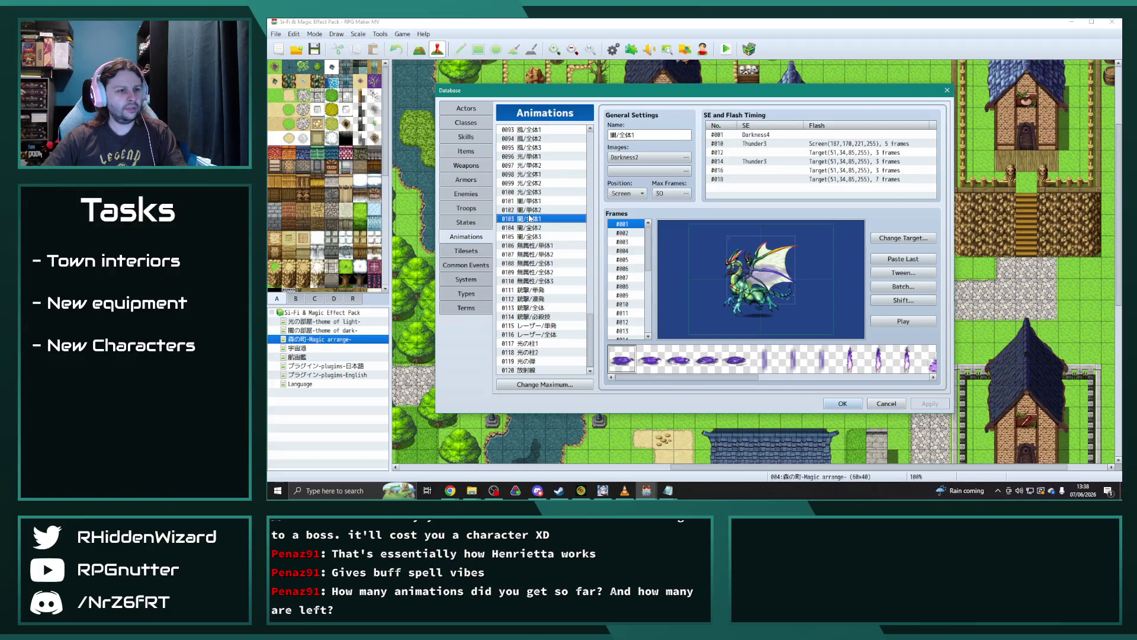
key("Up")
key("Up")
key("Up")
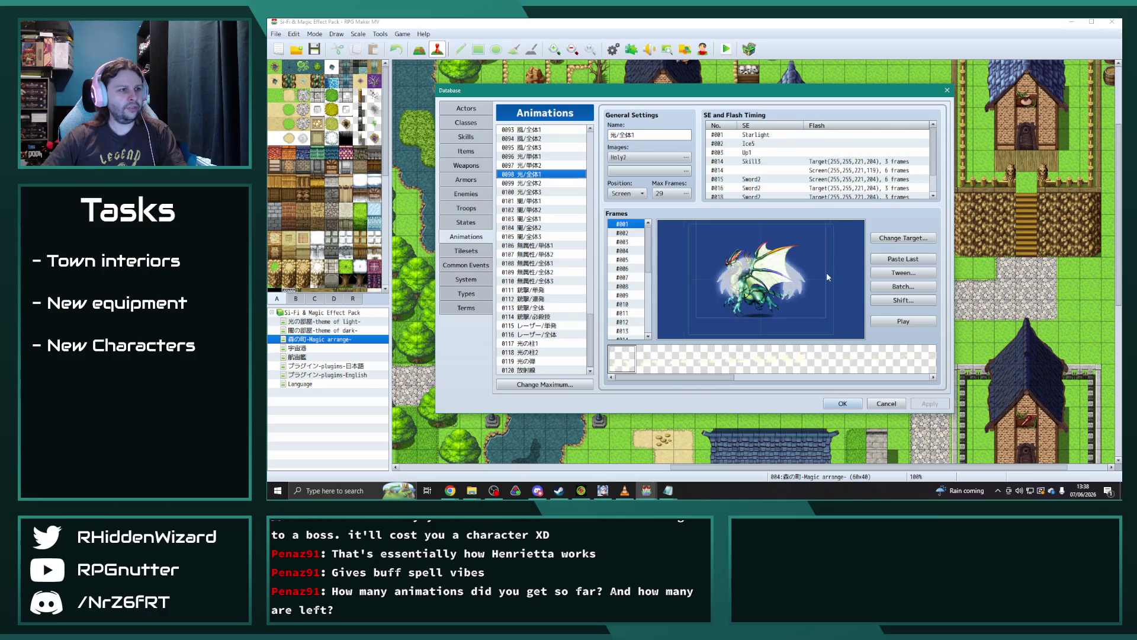
left_click(947, 90)
left_click(1113, 24)
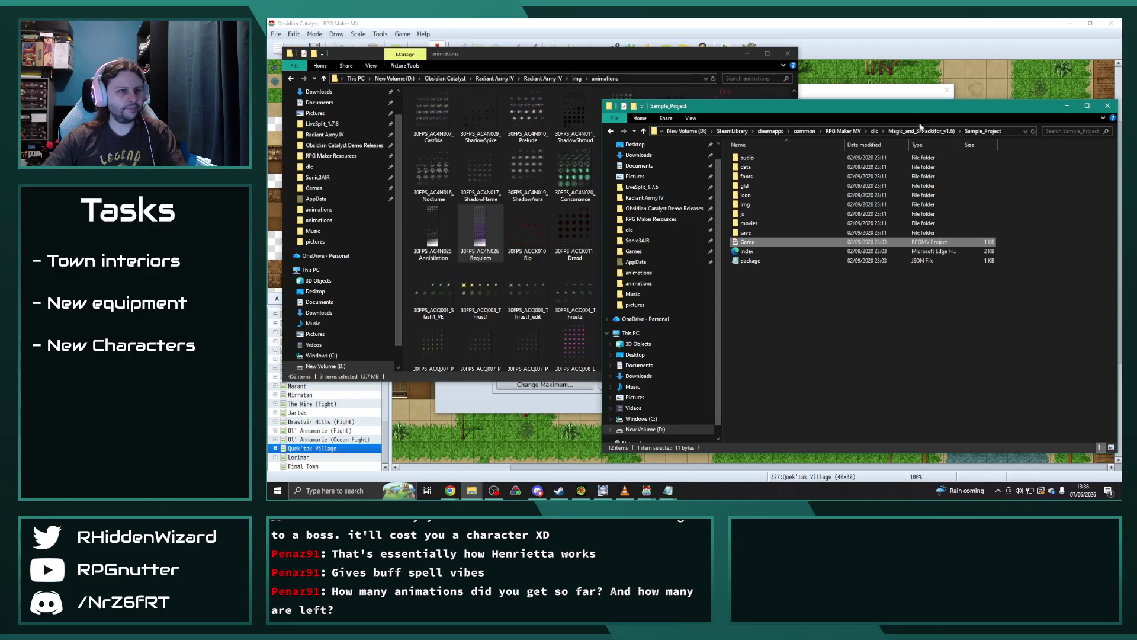
Step: Go up to the dlc folder, scroll through the installed packs, and open RPG Maker Resources
left_click(875, 131)
scroll(860, 307, "down", 2)
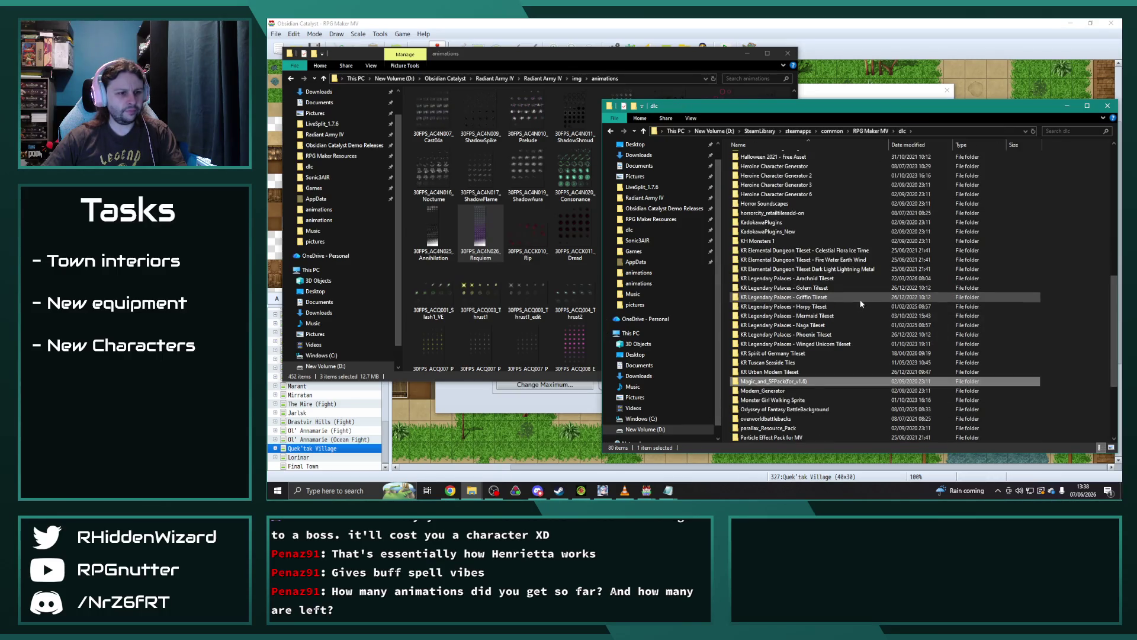
scroll(852, 336, "down", 1)
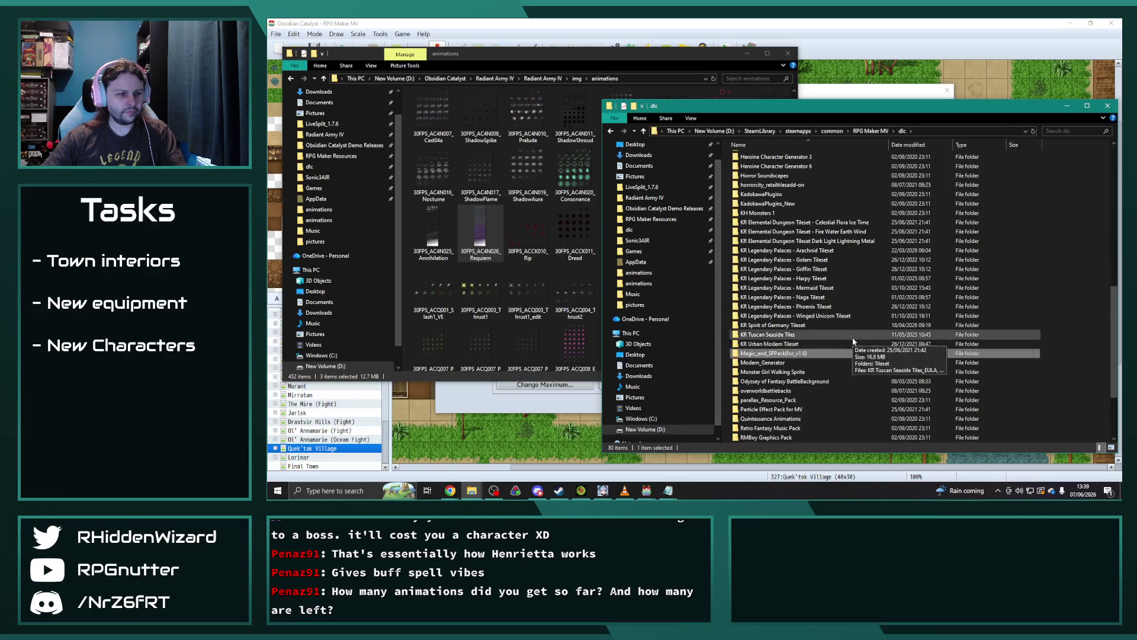
scroll(854, 341, "down", 1)
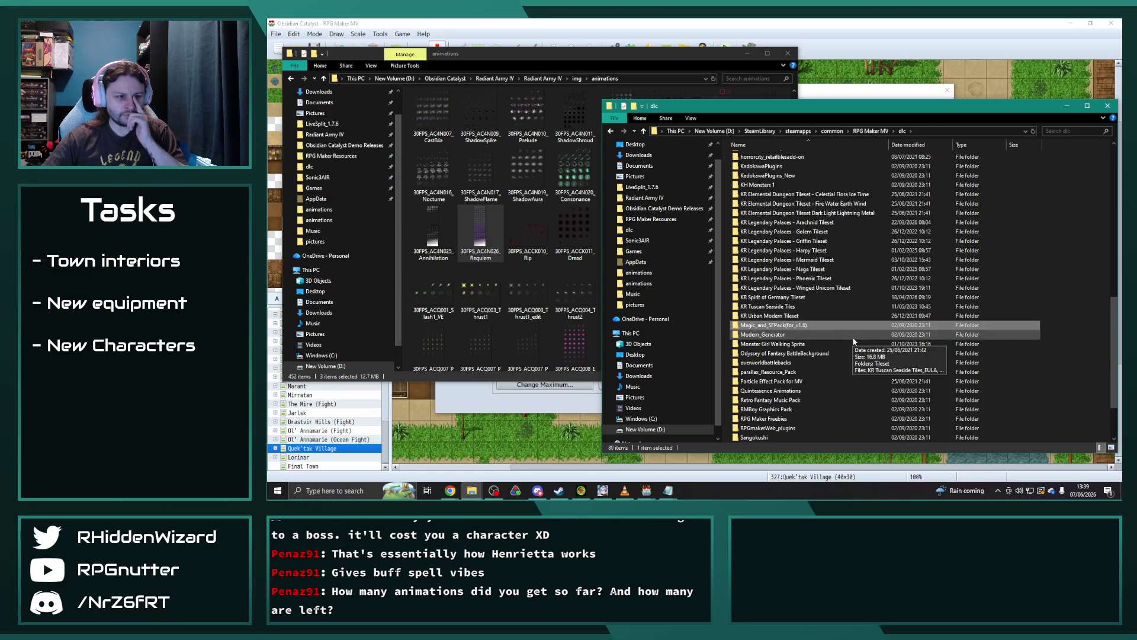
scroll(854, 341, "down", 1)
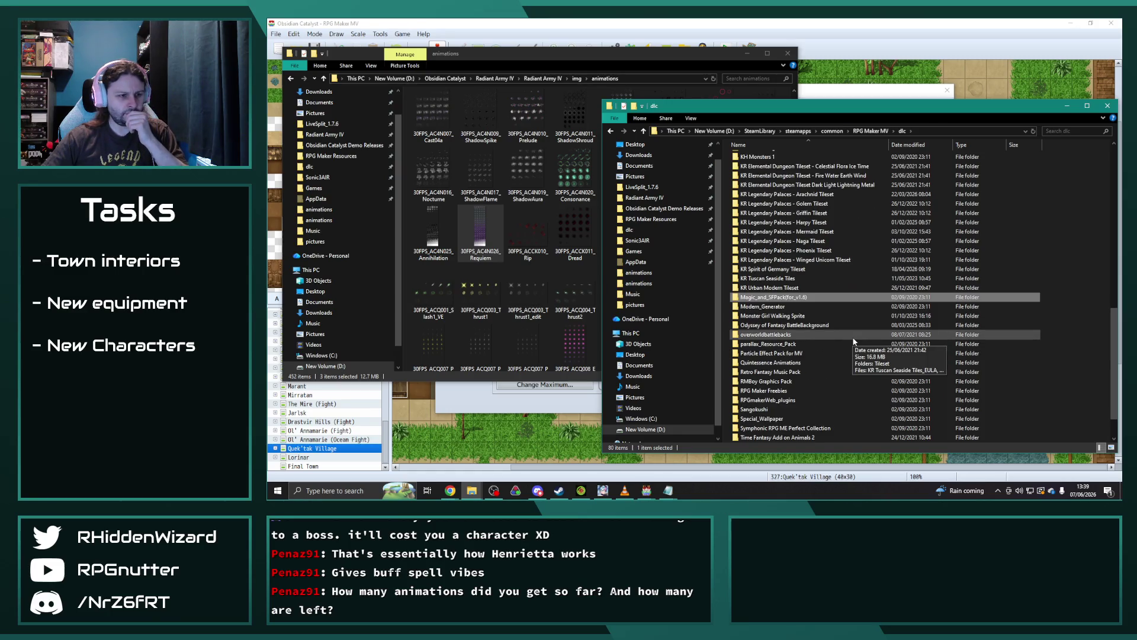
scroll(854, 341, "down", 1)
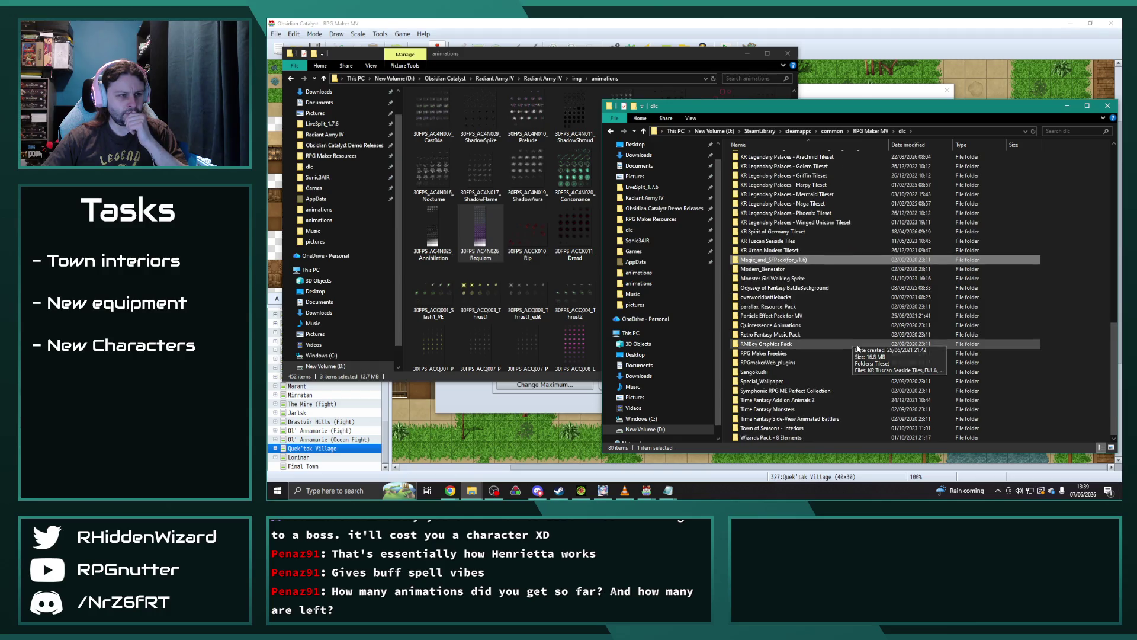
scroll(861, 350, "up", 8)
scroll(862, 354, "up", 1)
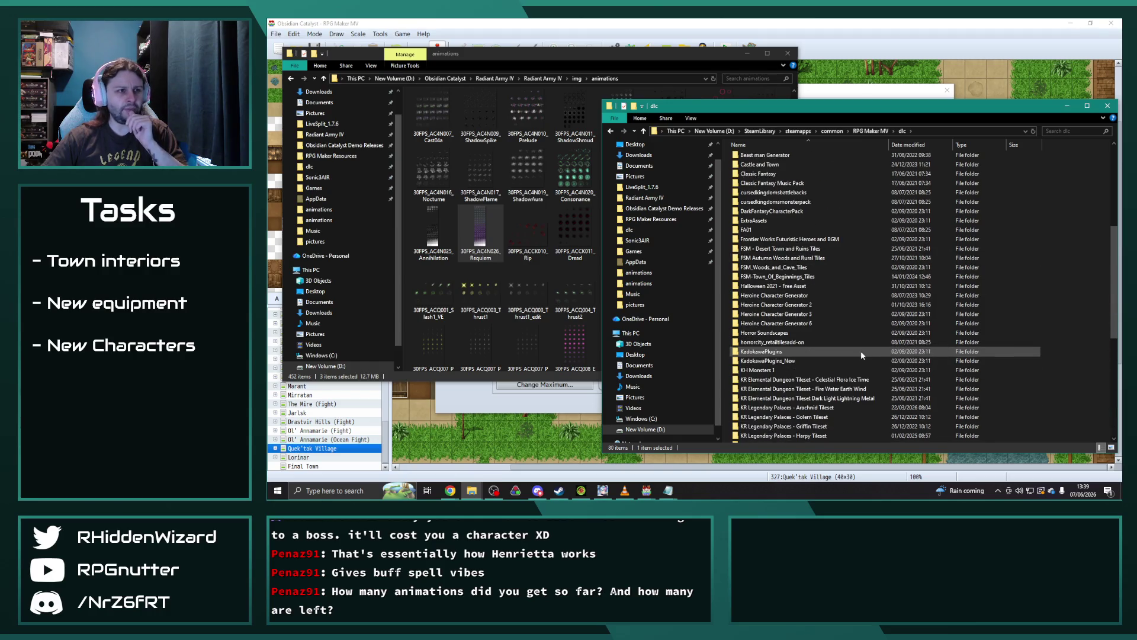
scroll(862, 354, "up", 3)
scroll(861, 351, "up", 5)
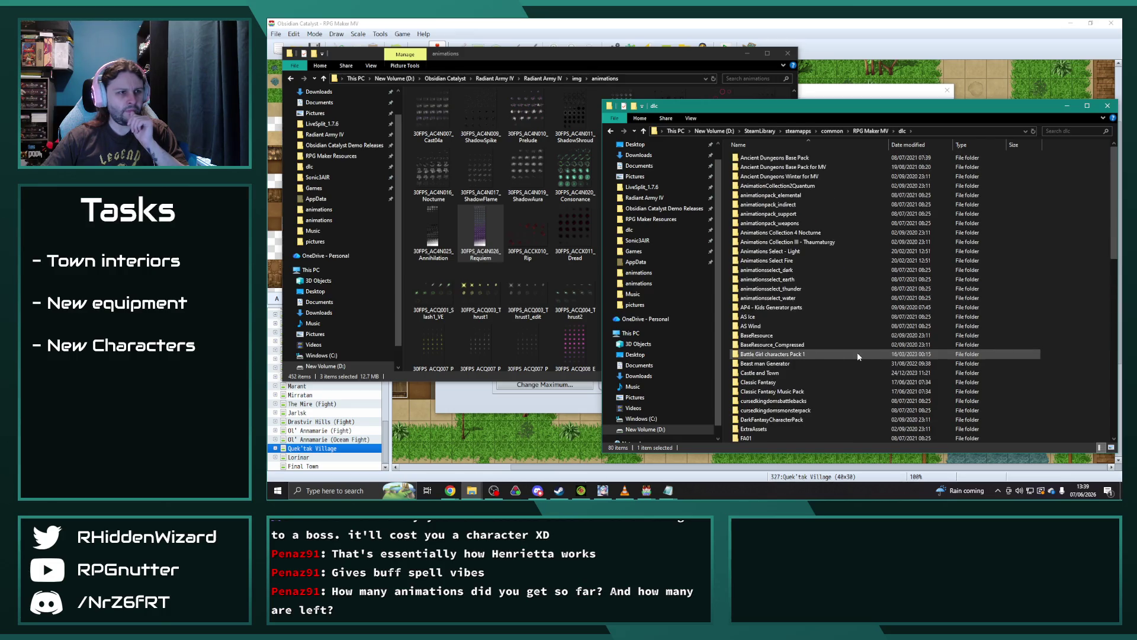
left_click(652, 219)
Step: Open Graphics > 01 Animations > Elemental Pre-Rendered > Render and view Earth_01_a, then Earth_01_b
double_click(778, 167)
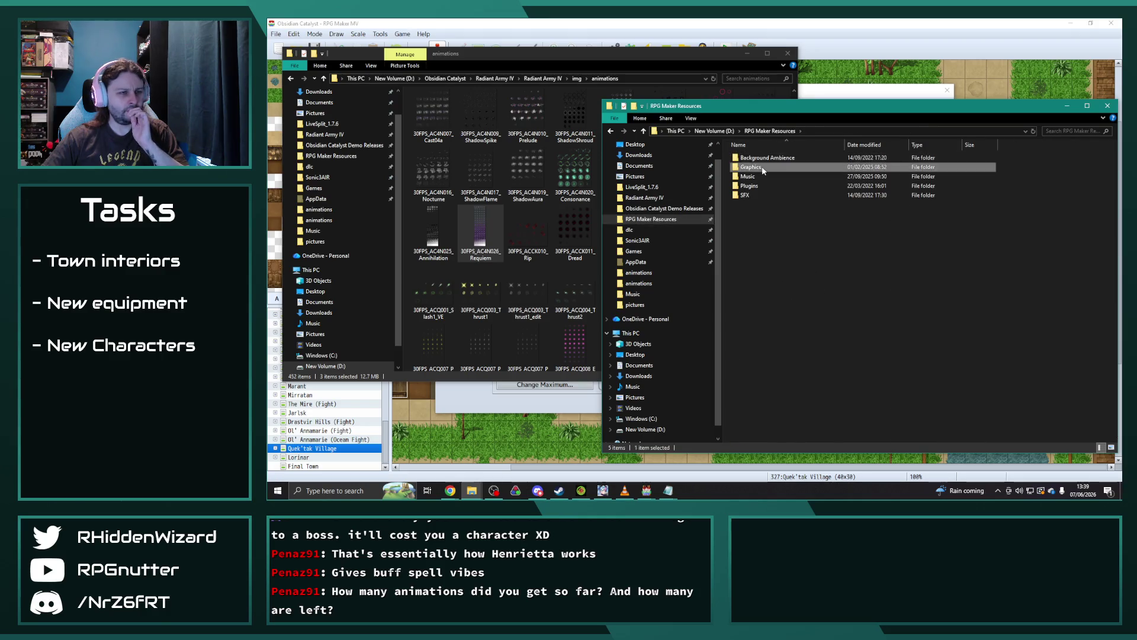
double_click(773, 157)
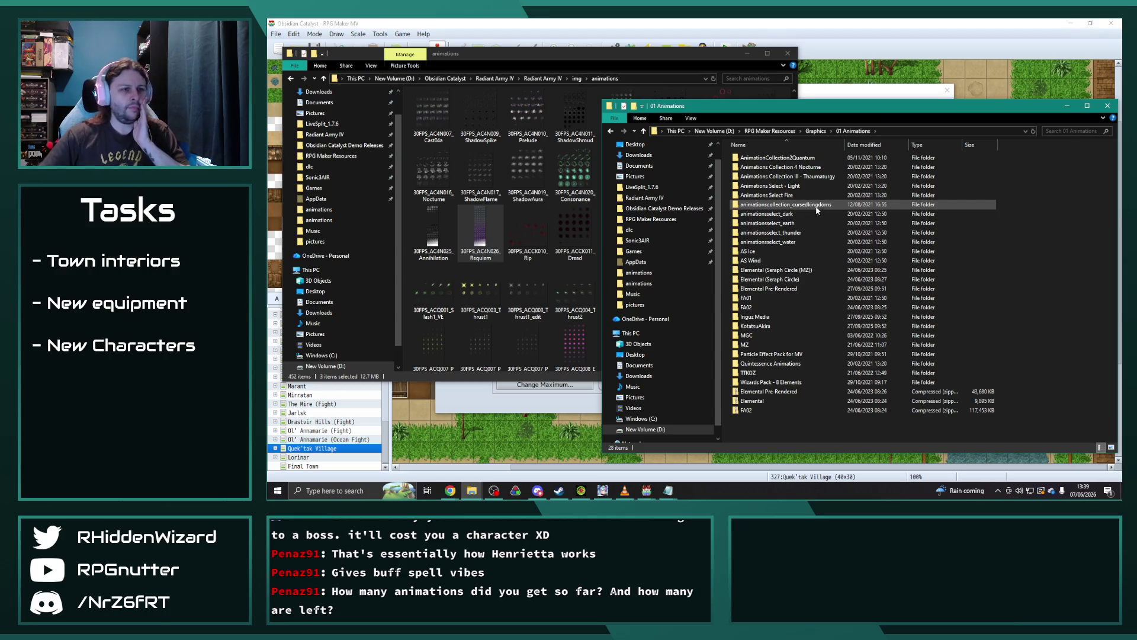
double_click(776, 289)
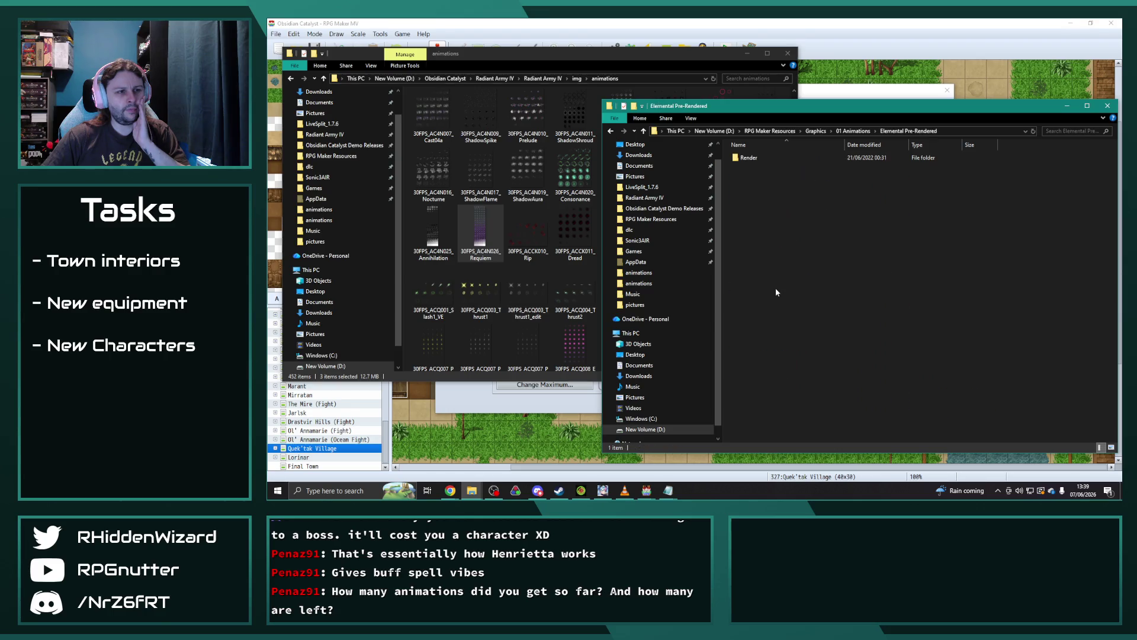
double_click(754, 157)
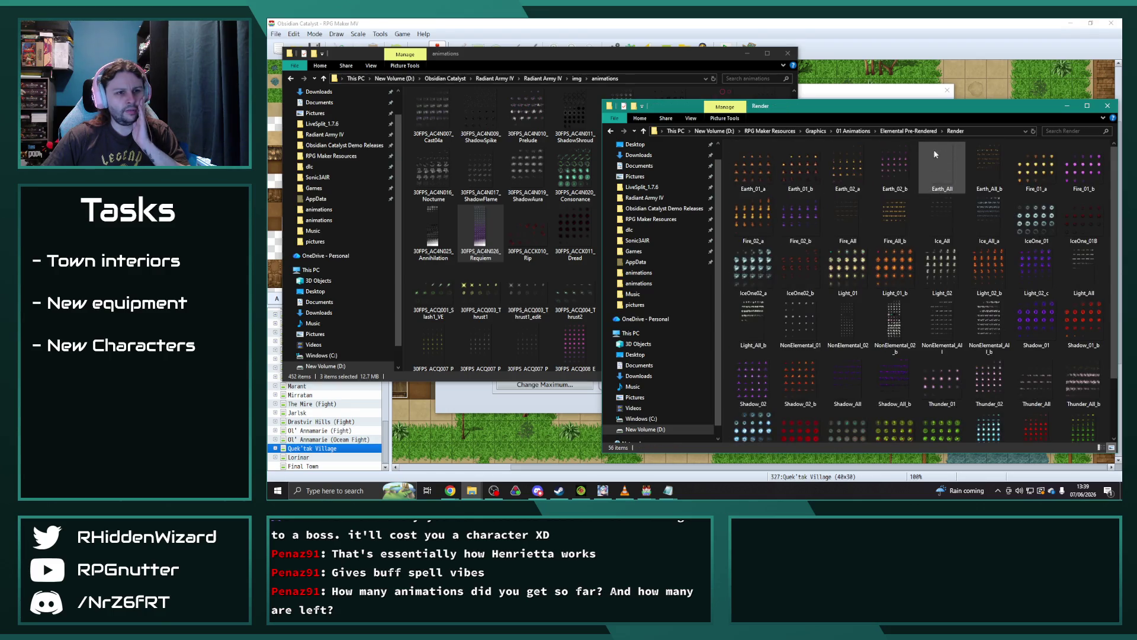
double_click(758, 172)
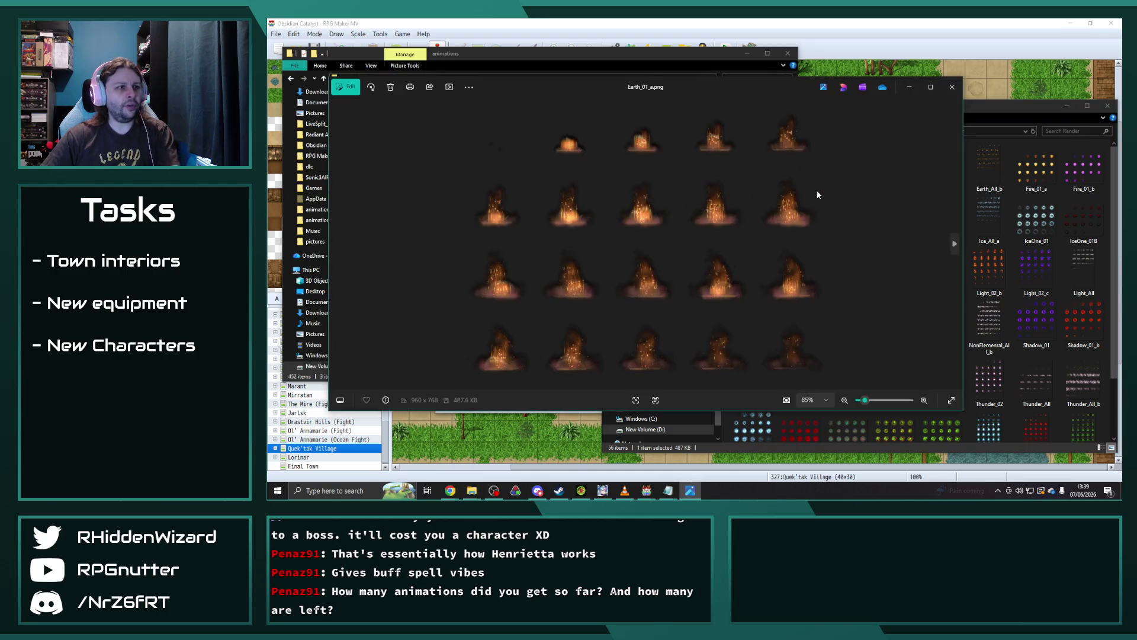
key("Right")
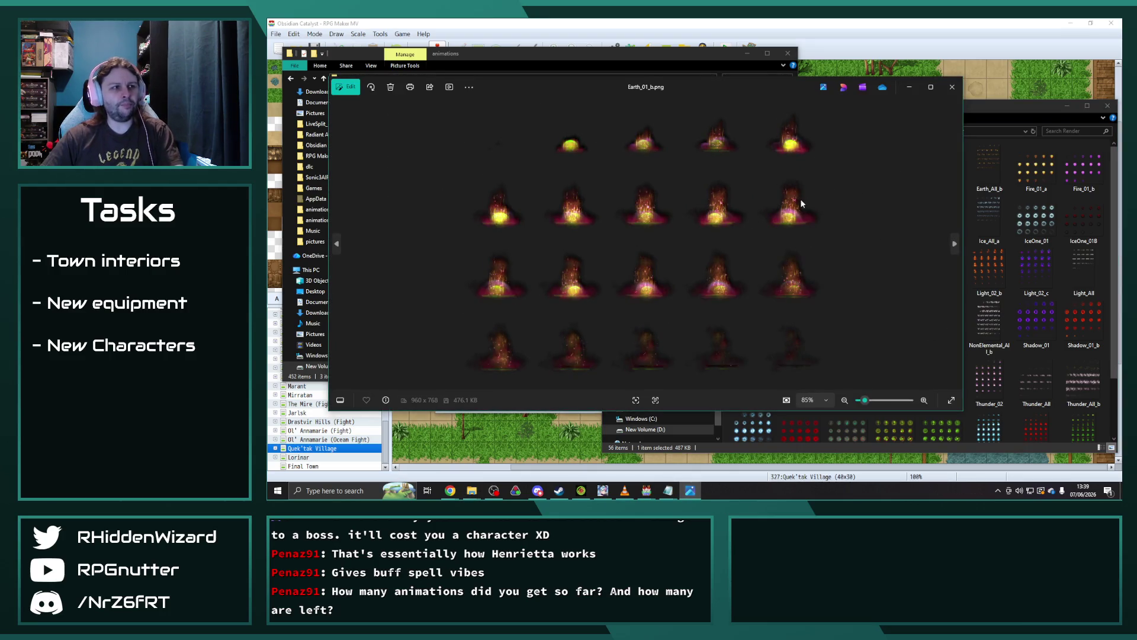
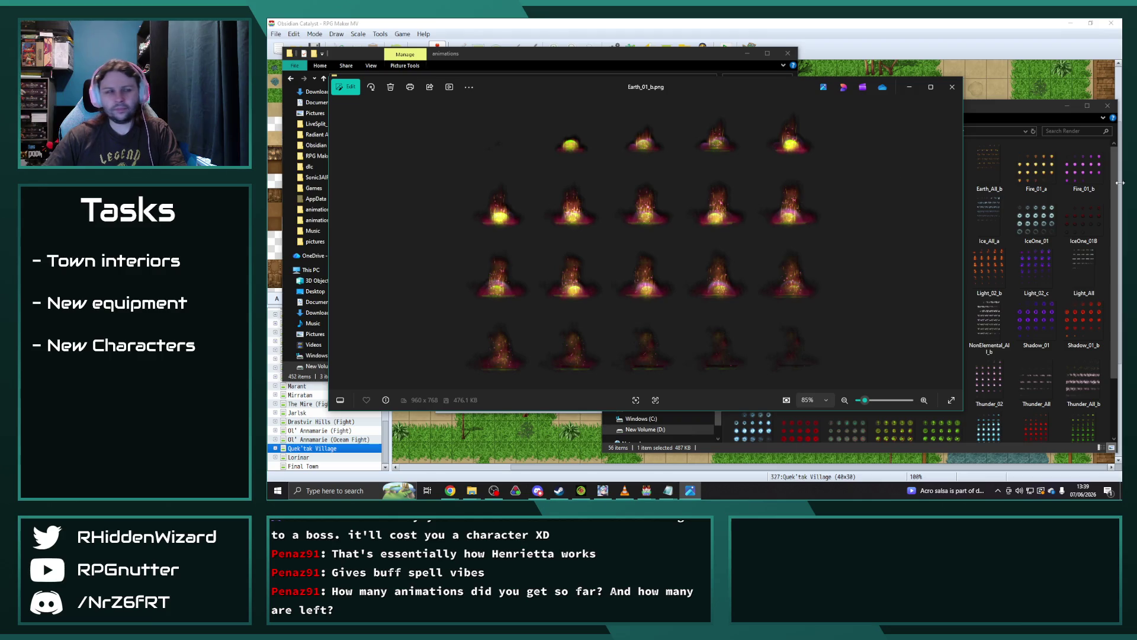
Step: Step through the Earth_All_b, Fire_All, IceOne_01 and IceOne_01B sheets in Photos, then close it
mouse_move(716, 83)
left_mouse_down()
mouse_move(748, 260)
mouse_move(748, 225)
mouse_move(673, 24)
mouse_move(680, 52)
left_mouse_up()
key("Right")
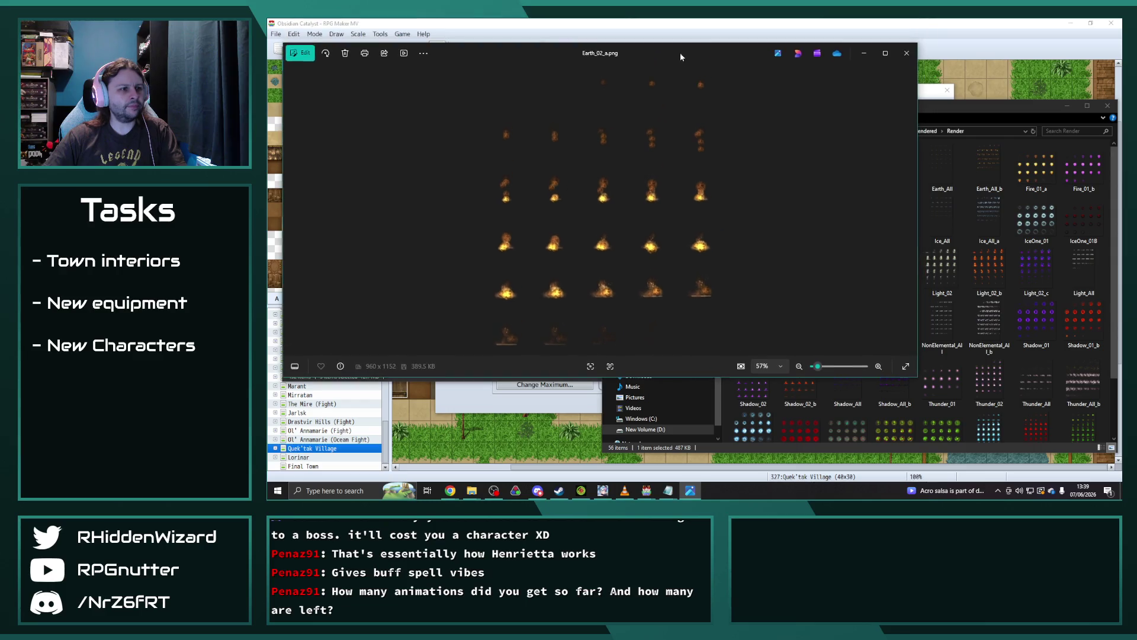
key("Right")
key("Right")
key("Right")
key("Right")
key("Right")
key("Right")
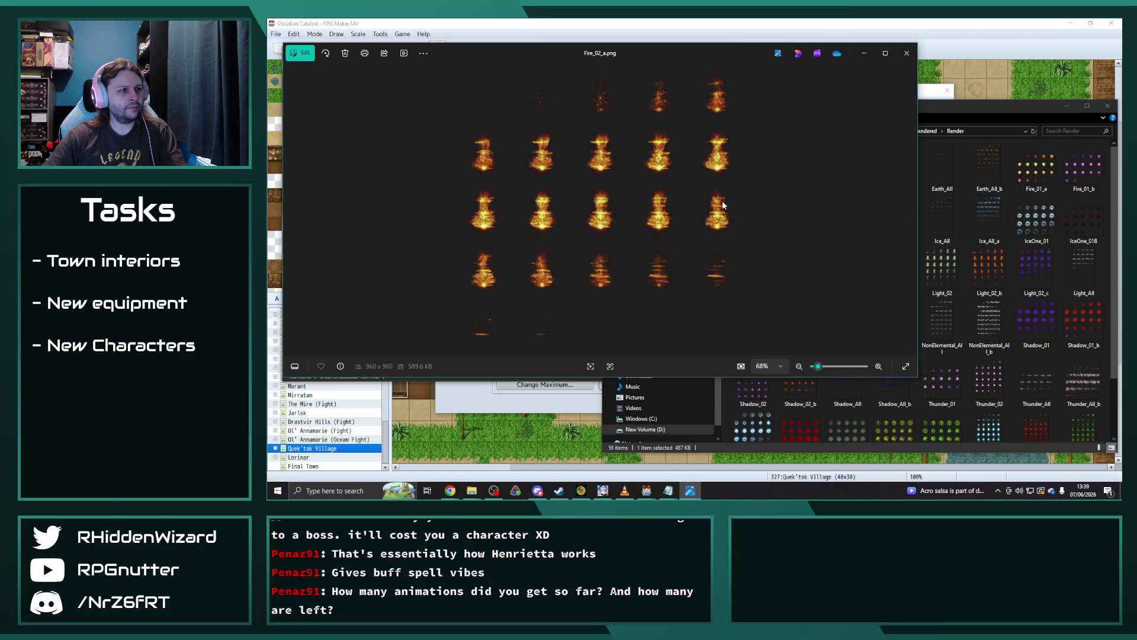
key("Right")
key("Right")
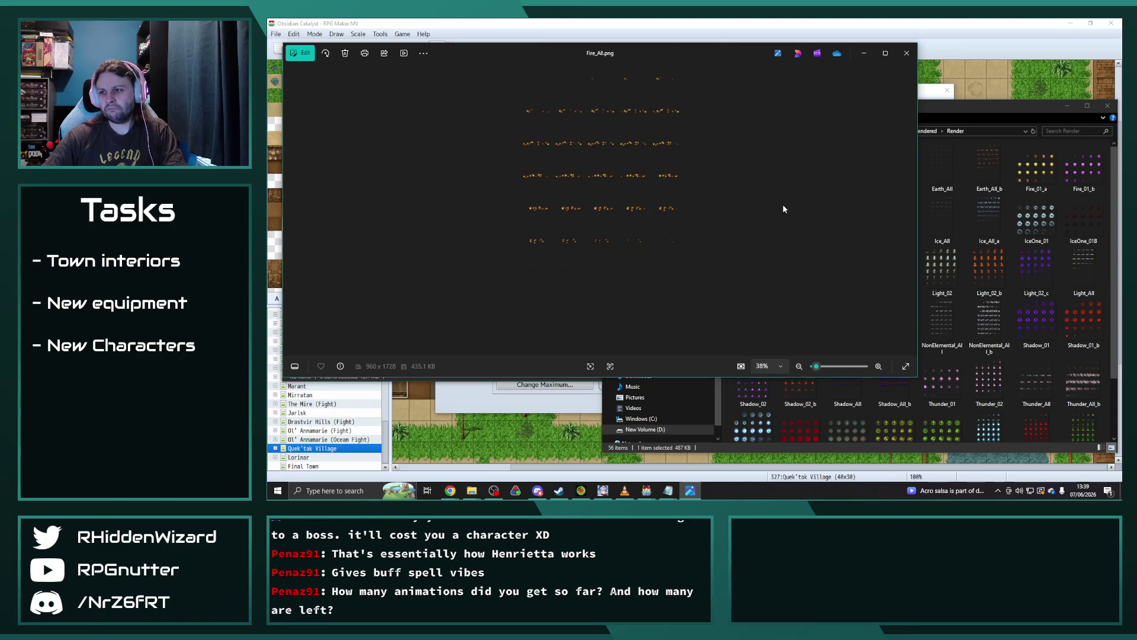
key("Right")
key("Right")
key("Right")
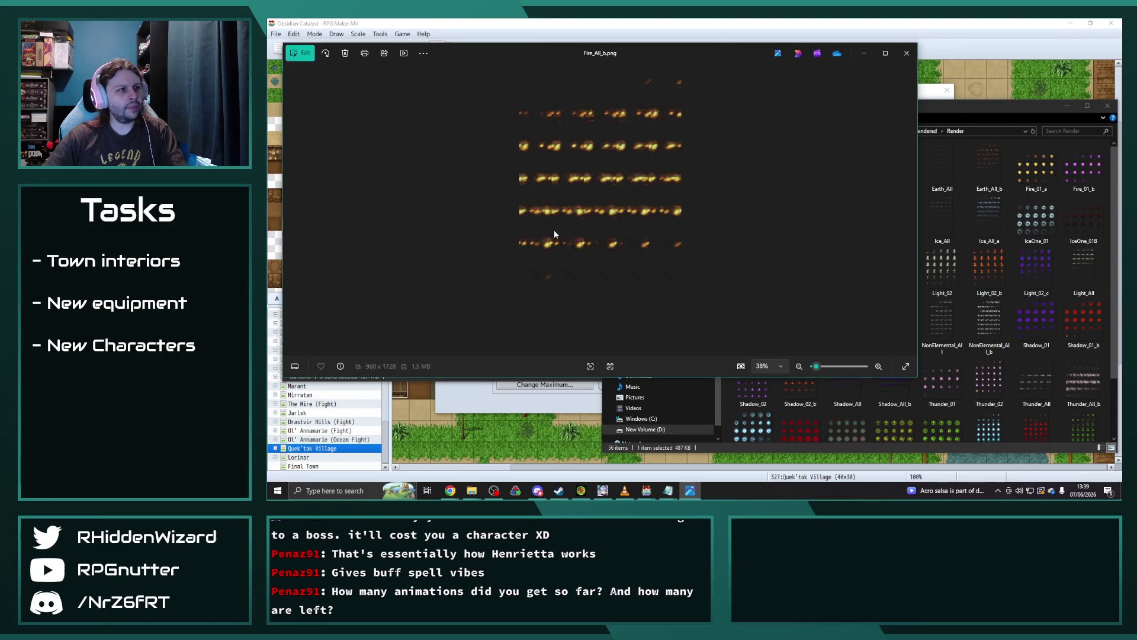
key("Right")
key("Right")
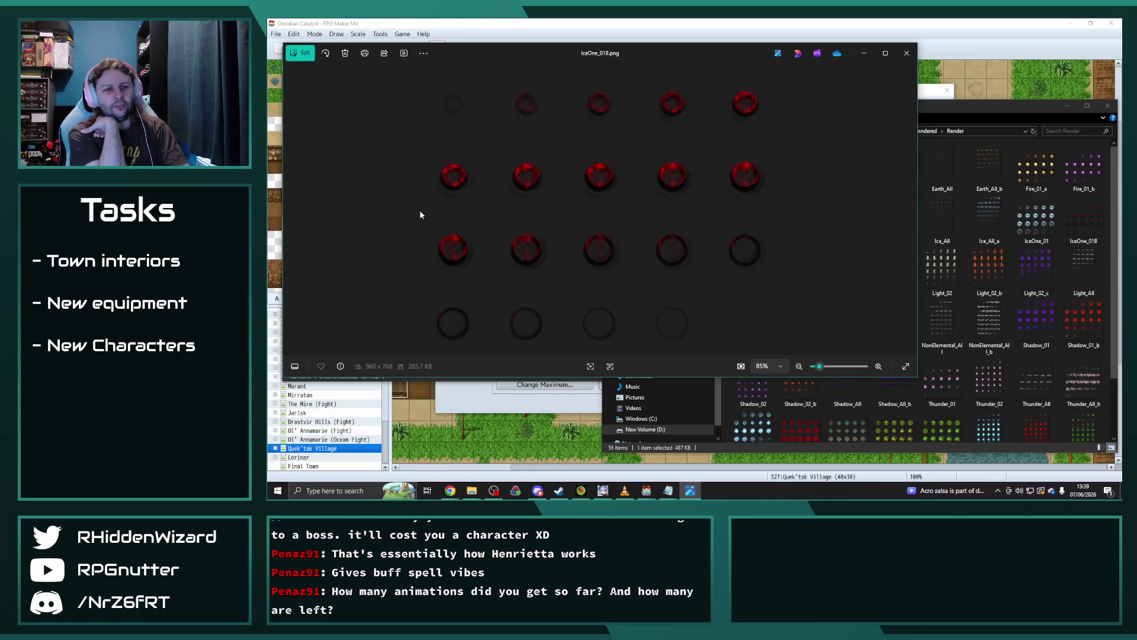
left_click(906, 53)
Step: Preview and pan the NonElemental_All_b and NonElemental_02_b sheets, closing each viewer afterward
scroll(948, 237, "down", 1)
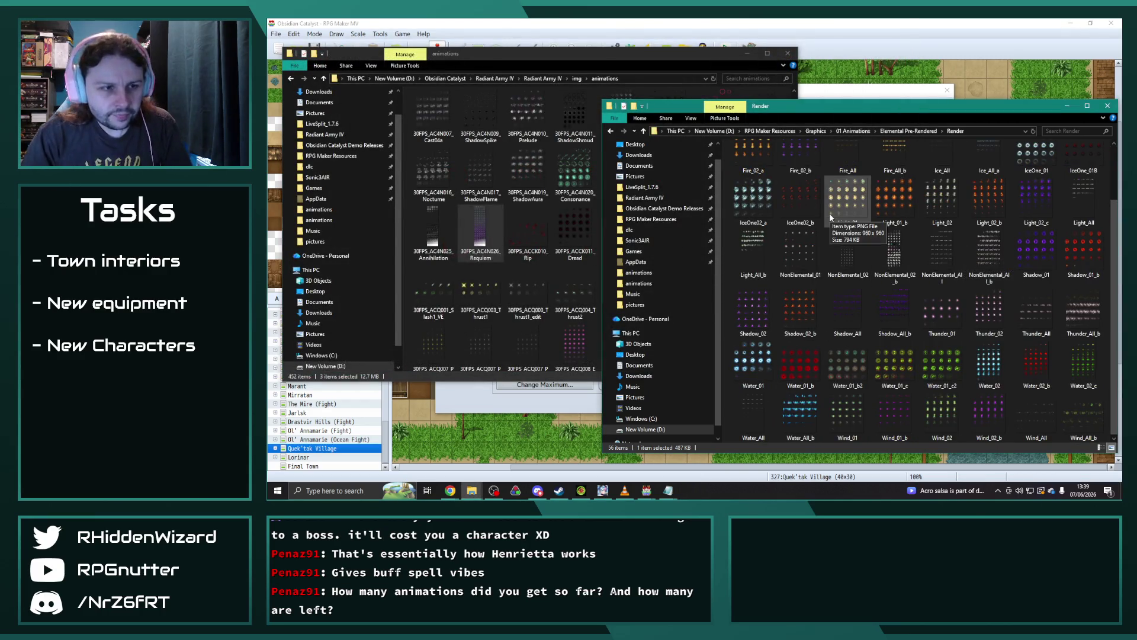
double_click(988, 252)
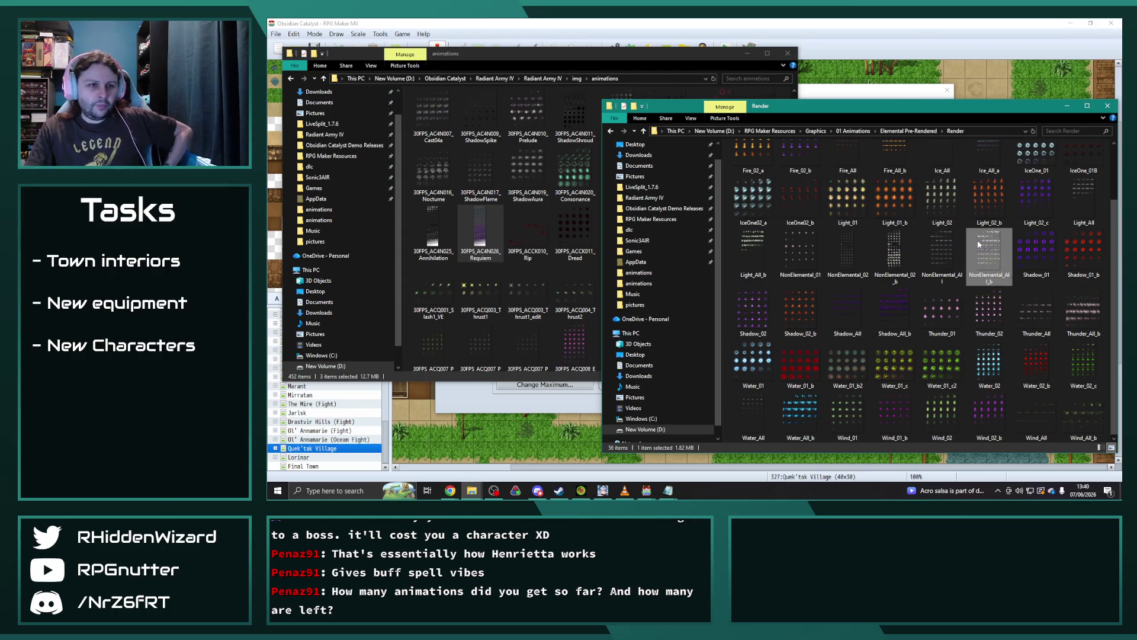
scroll(673, 294, "up", 5)
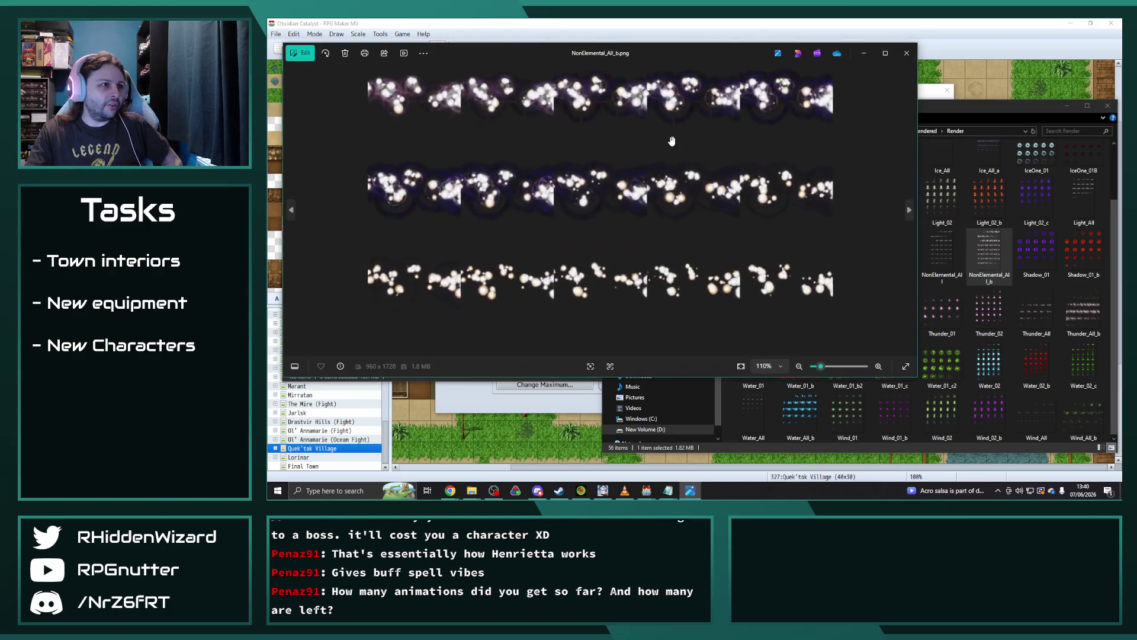
left_click_drag(673, 294, 947, 26)
left_click(906, 53)
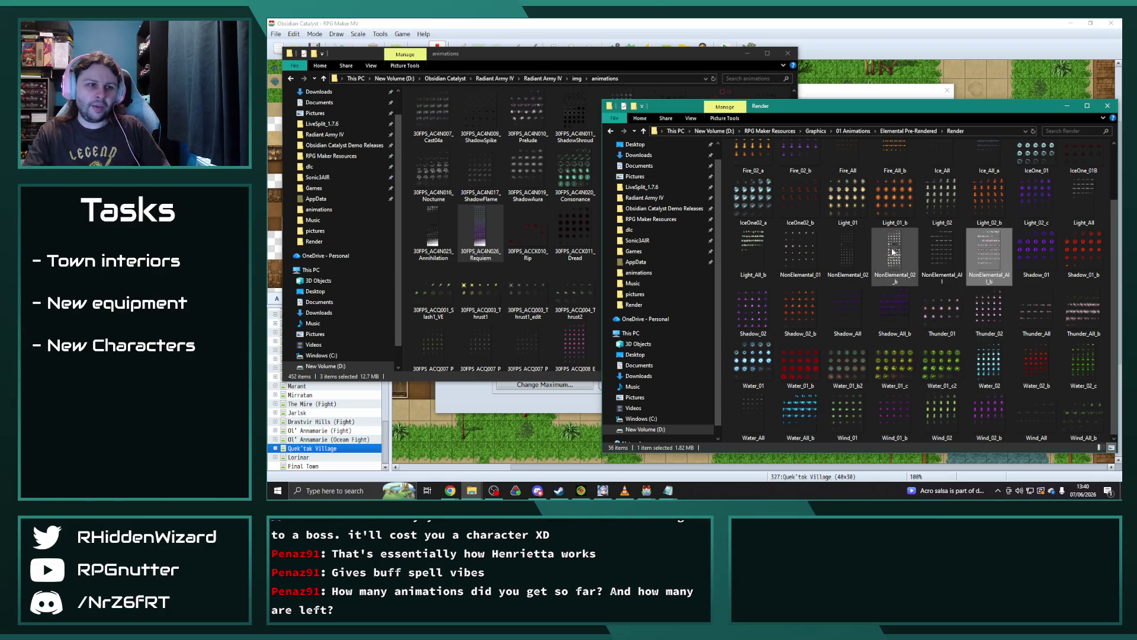
double_click(895, 251)
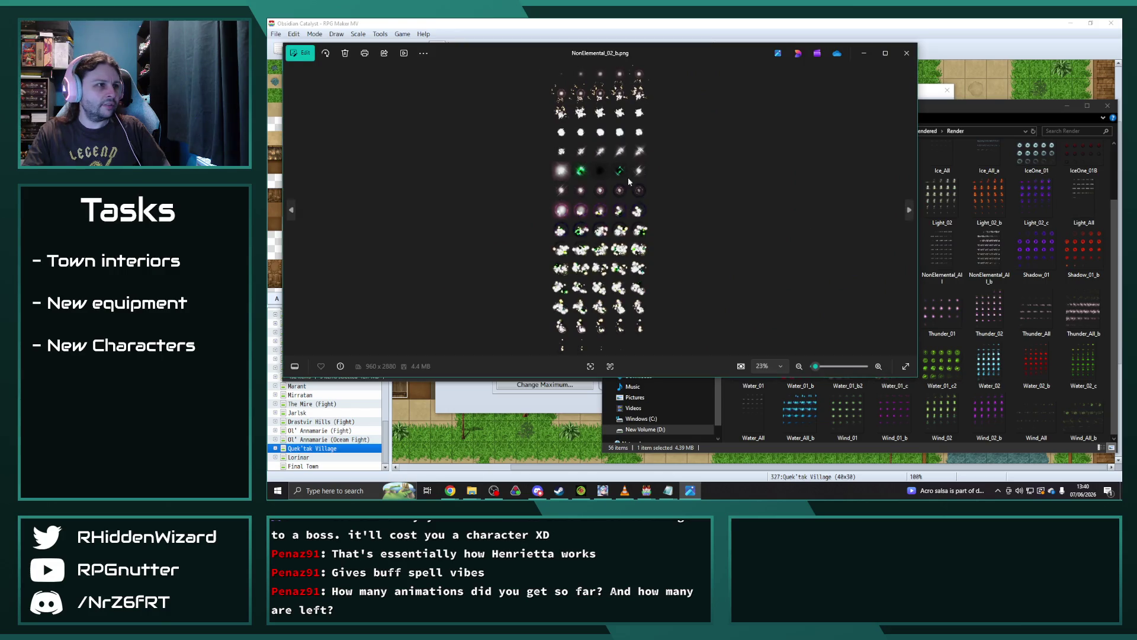
left_click(907, 53)
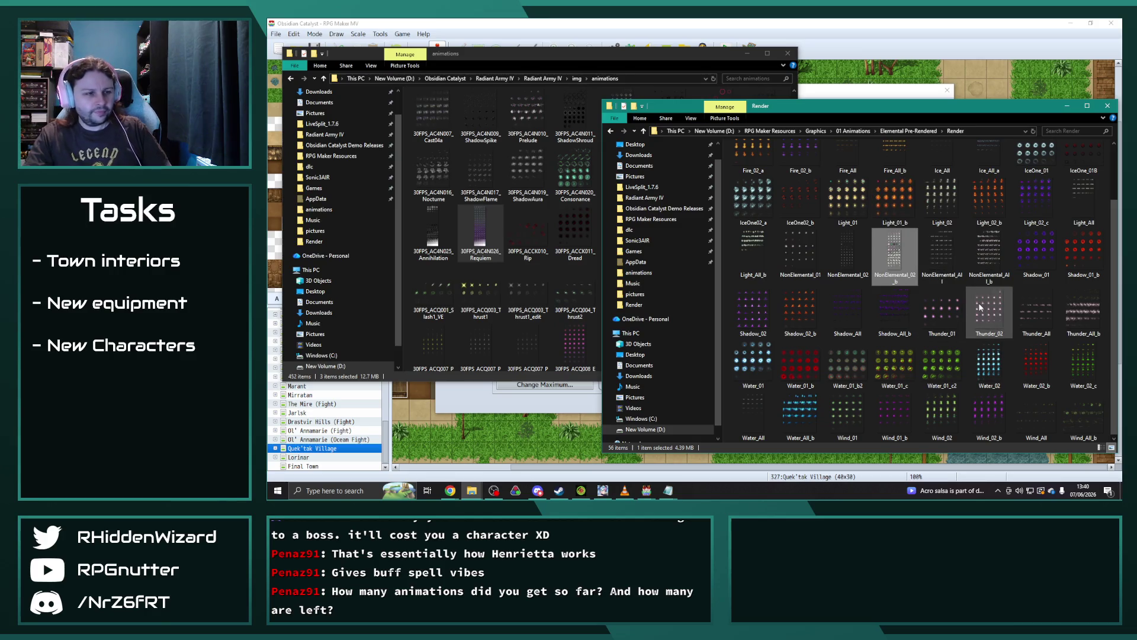
scroll(991, 316, "up", 1)
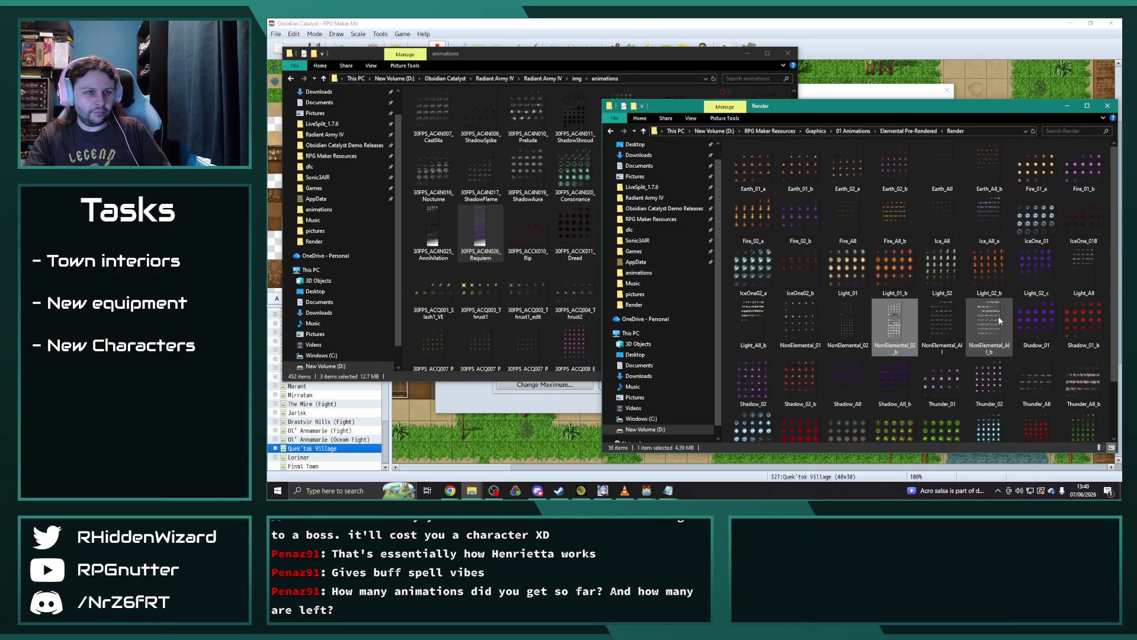
Step: Go through 01 Animations and animationcollection_cursedkingdoms into AC - Cursed Kingdoms MV Demo and launch Game.rpgproject
left_click(857, 131)
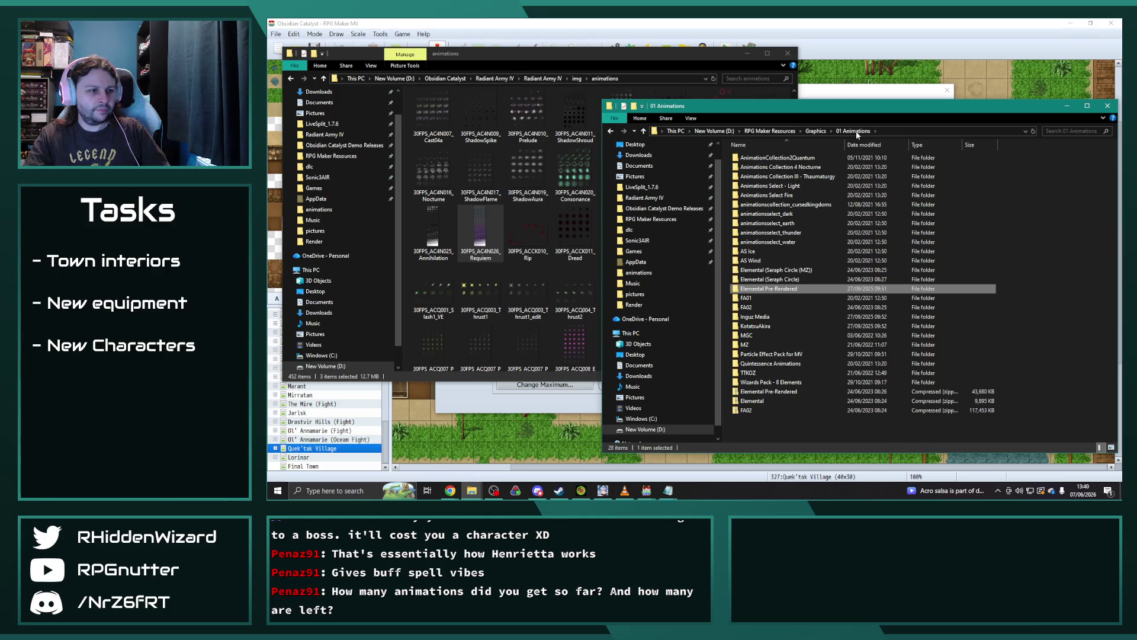
double_click(782, 205)
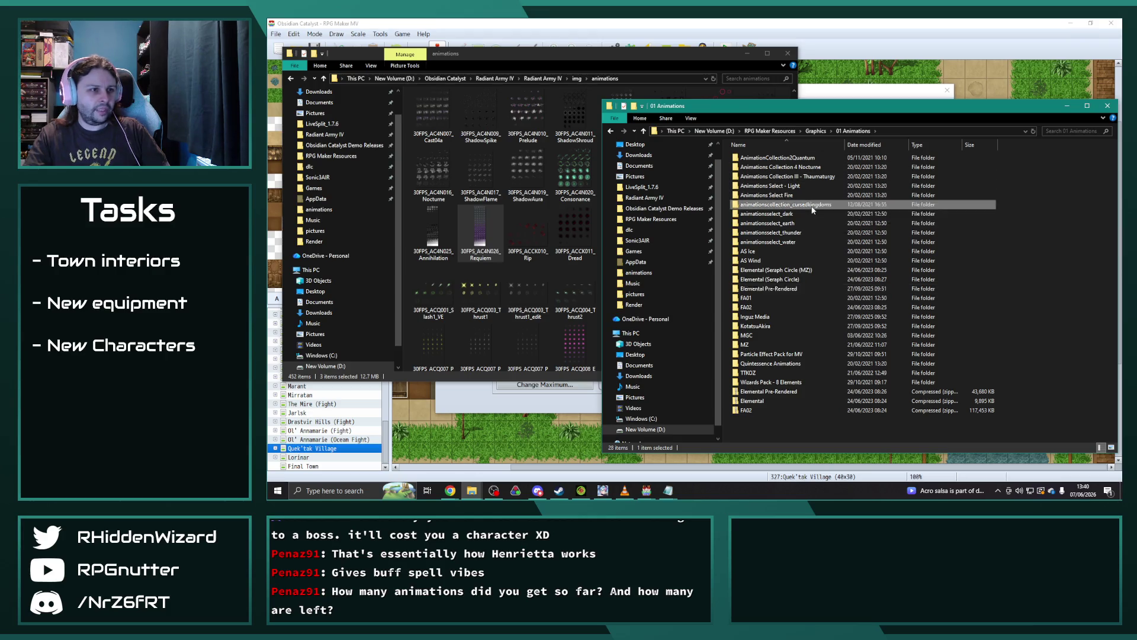
double_click(791, 158)
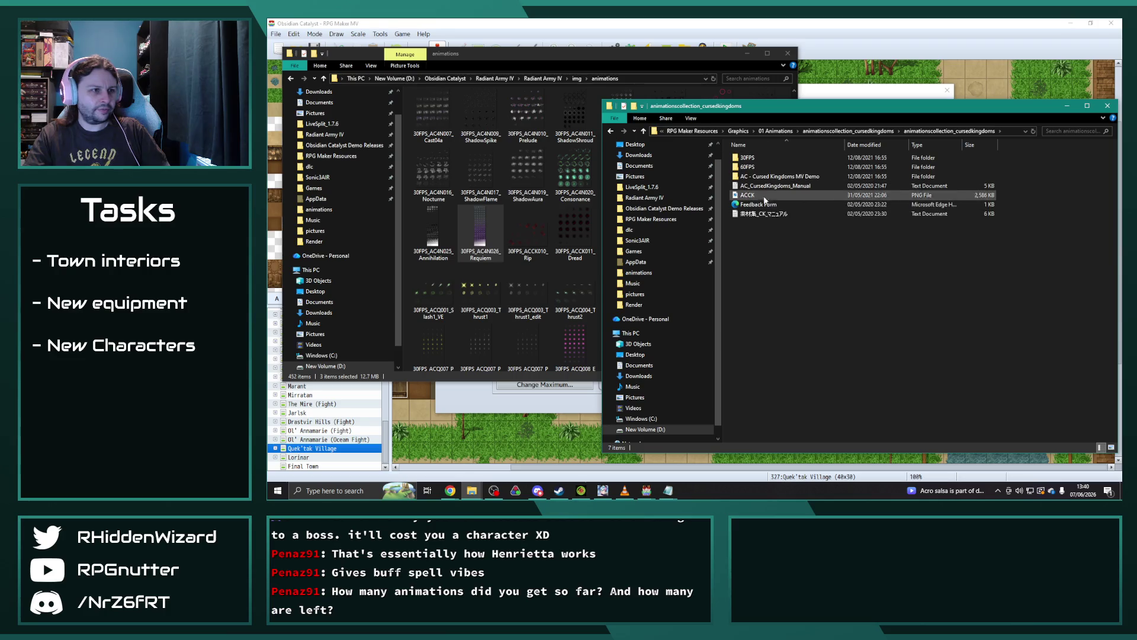
left_click(756, 178)
double_click(755, 177)
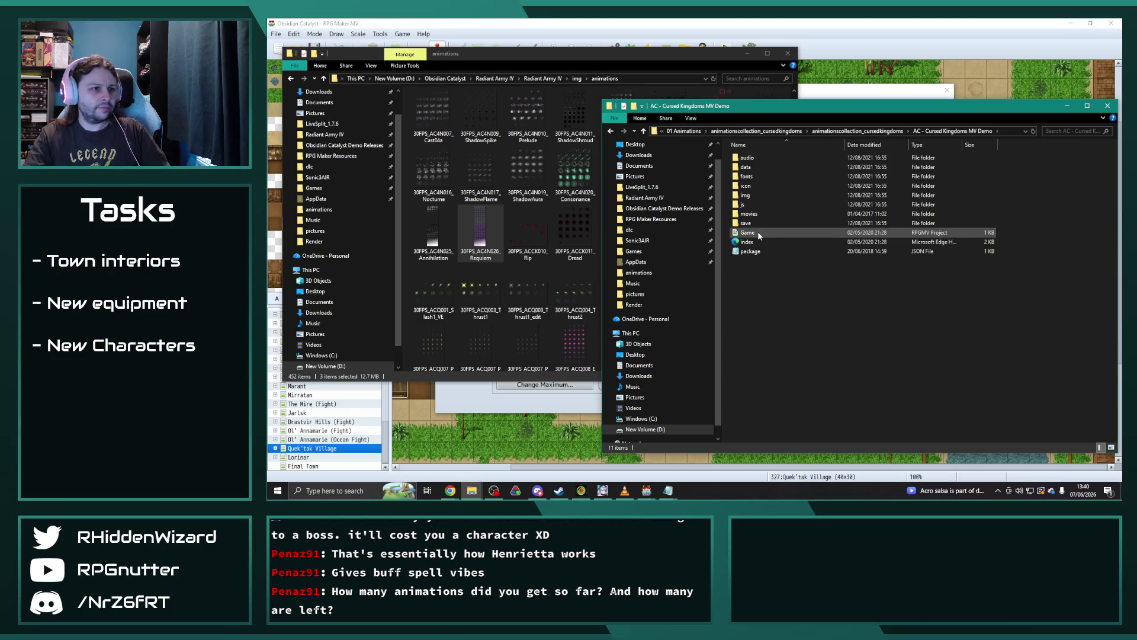
double_click(758, 232)
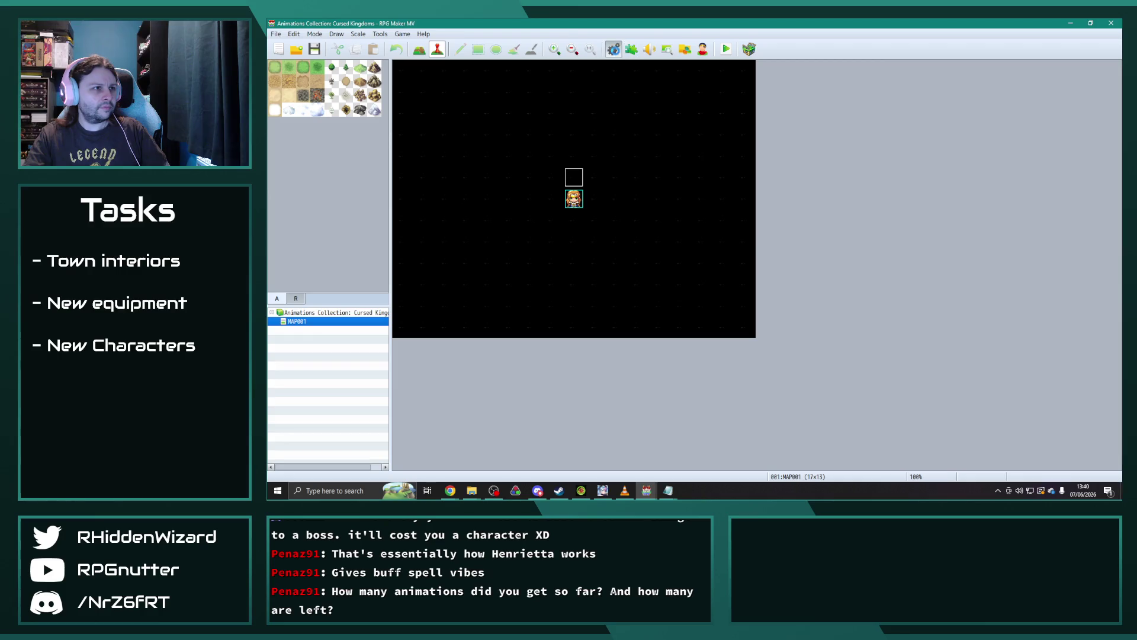
Step: Open the database Animations list and preview Gash, Lacerate and Carve 30FPS
left_click(613, 49)
left_click(466, 235)
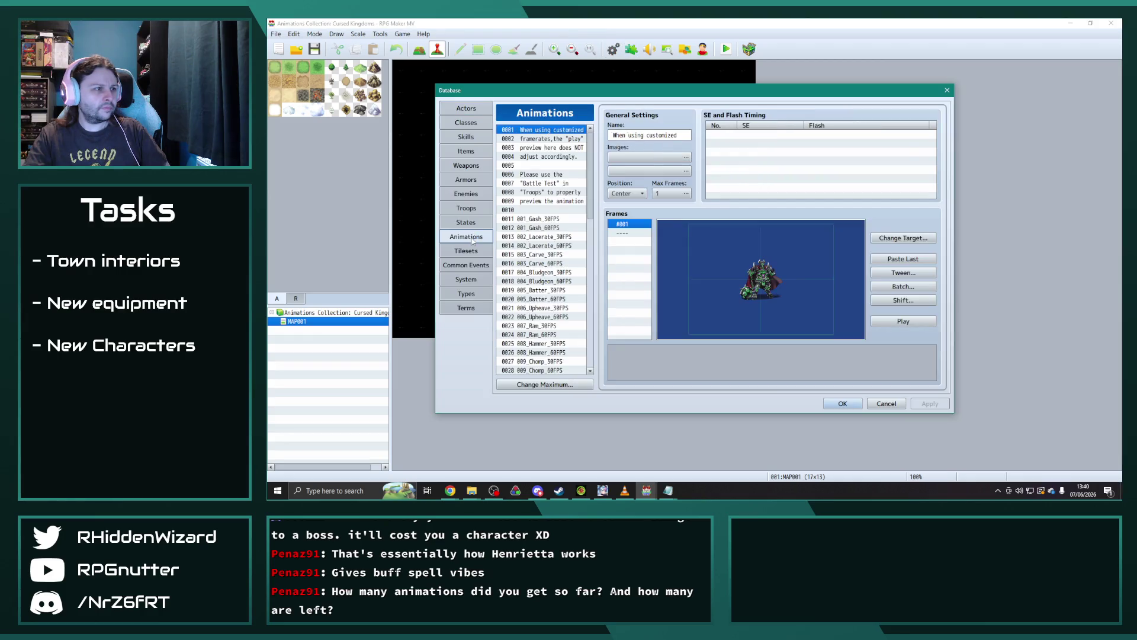
left_click(546, 220)
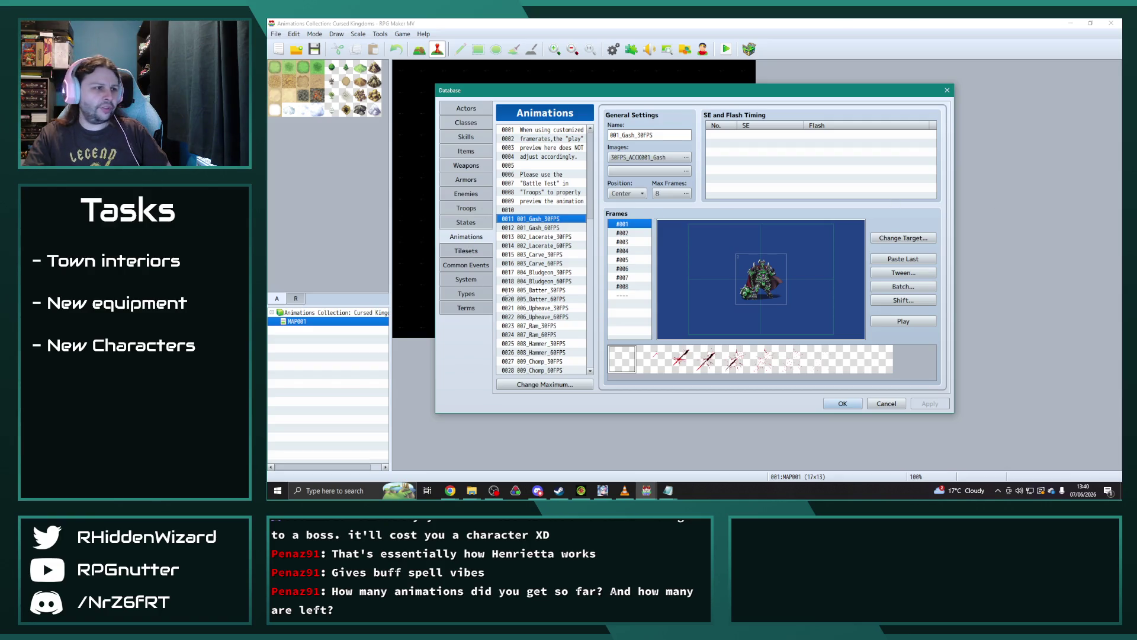
scroll(548, 302, "down", 2)
scroll(563, 293, "down", 1)
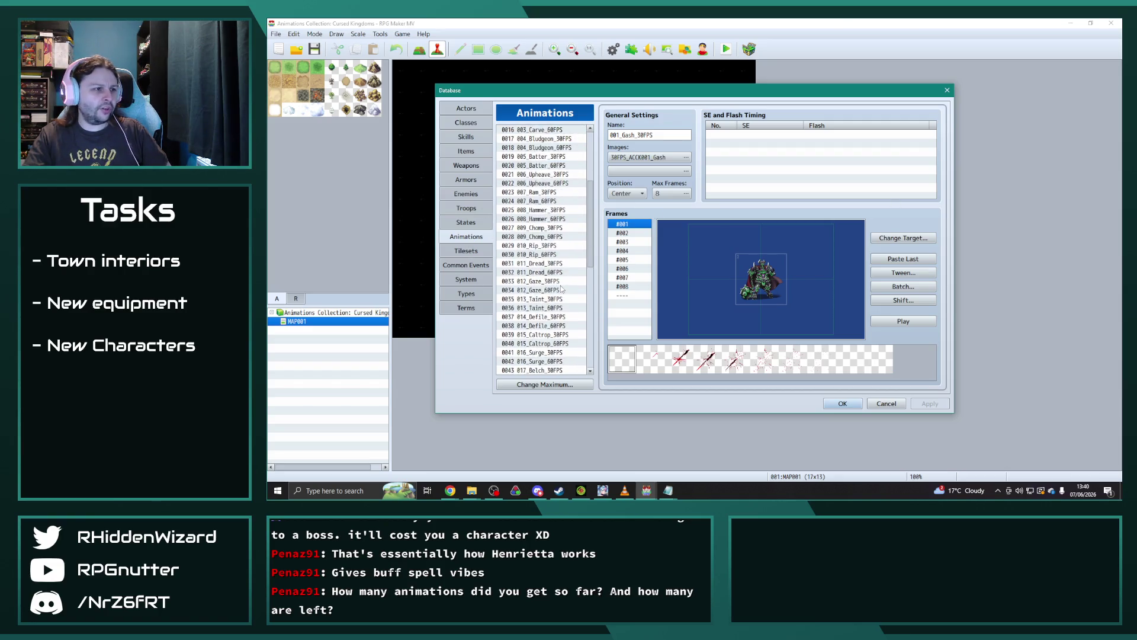
left_click(903, 321)
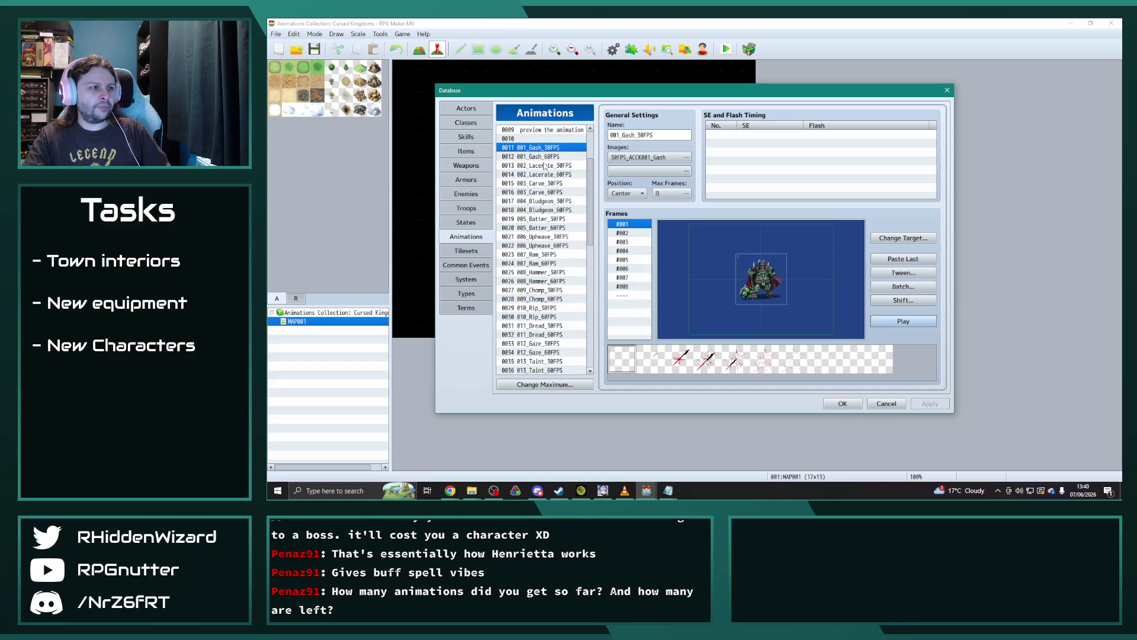
left_click(544, 166)
left_click(903, 323)
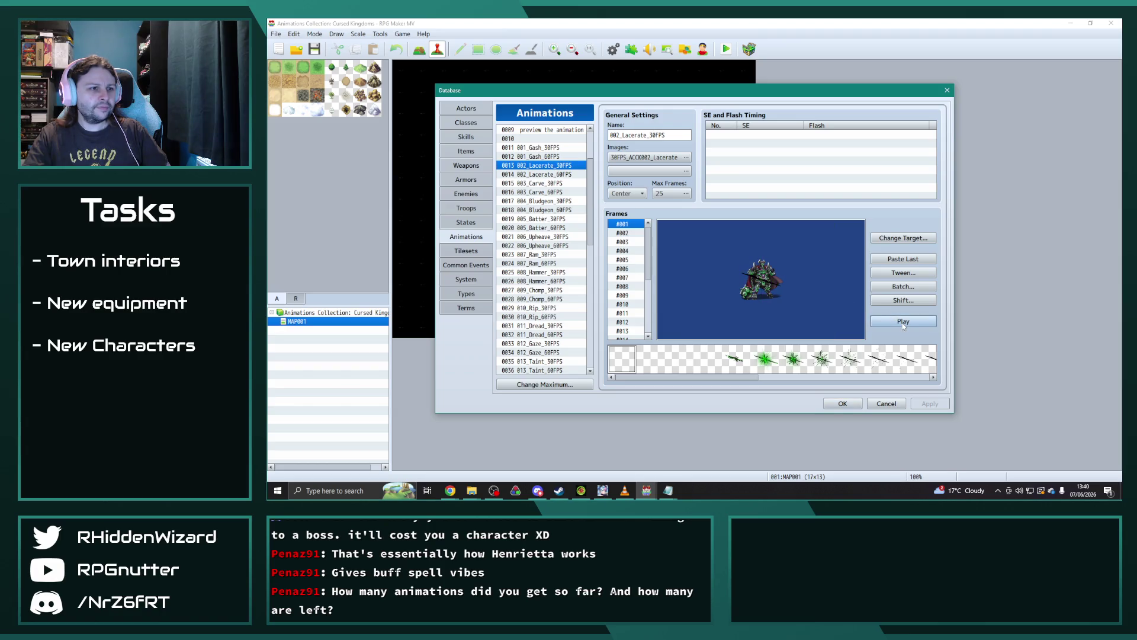
left_click(539, 183)
left_click(913, 323)
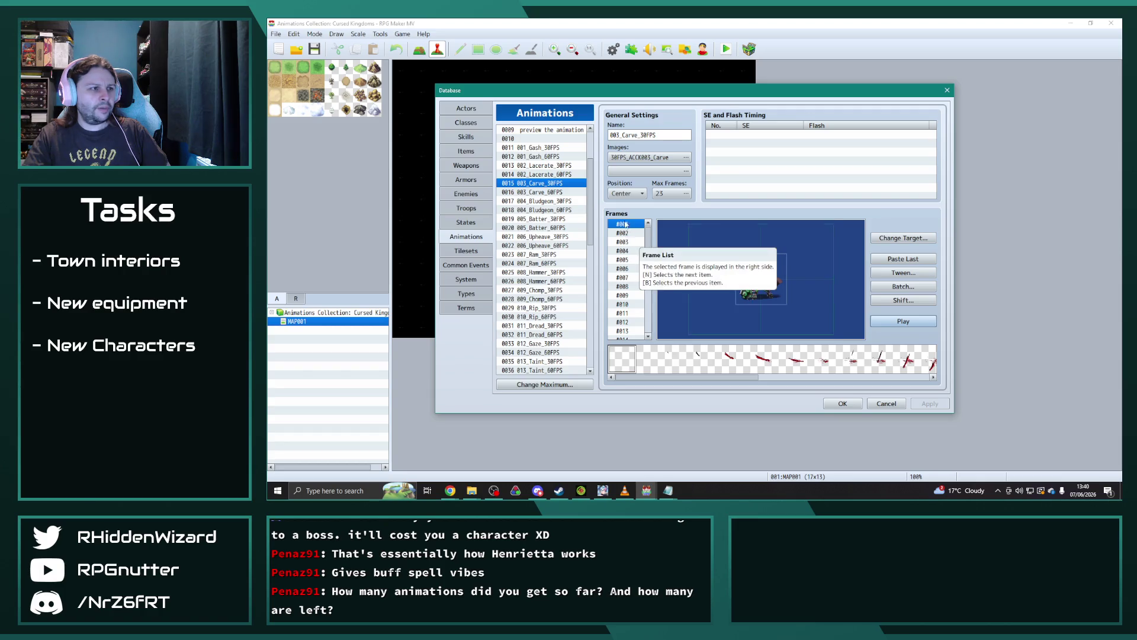
Step: Preview the Bludgeon, Batter, Upheave and Ram 30FPS animations
left_click(547, 201)
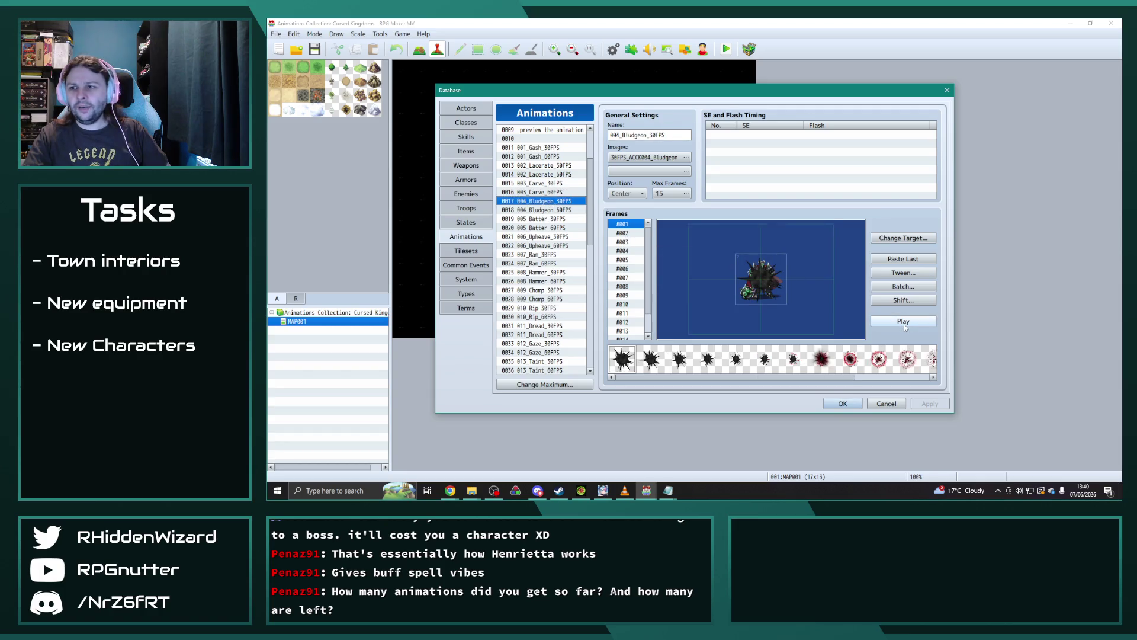
left_click(904, 324)
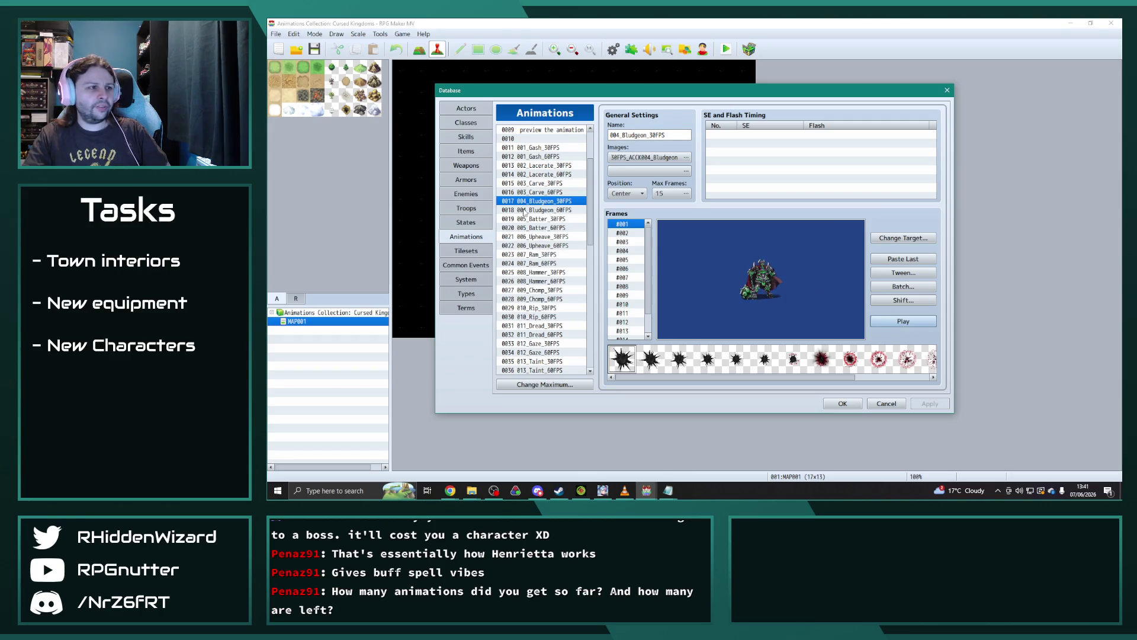
left_click(525, 218)
left_click(899, 323)
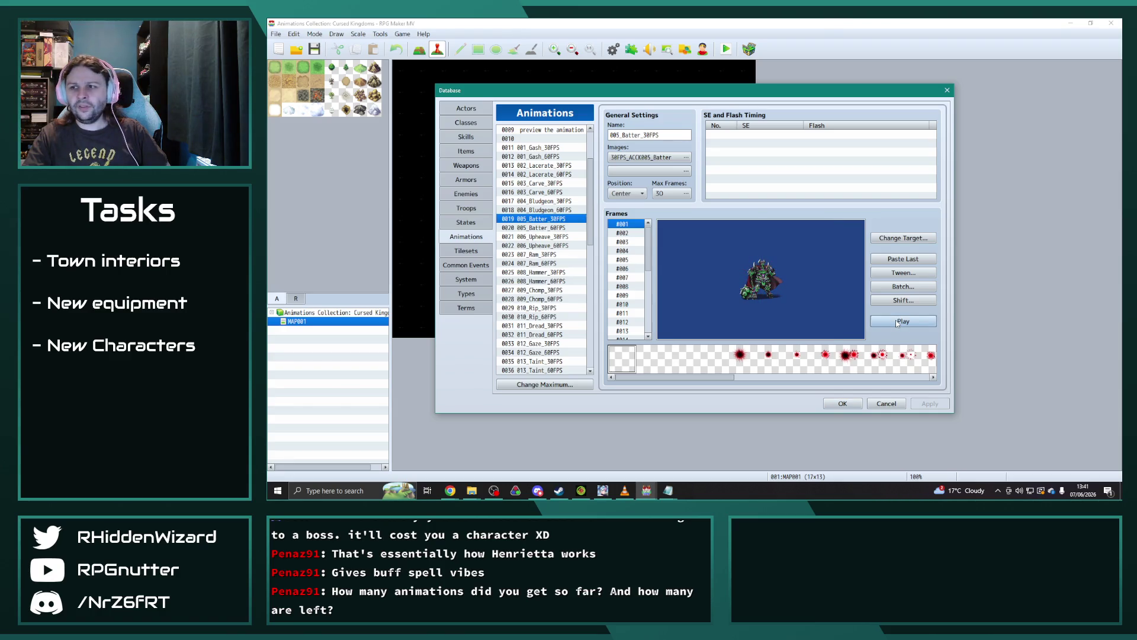
left_click(548, 236)
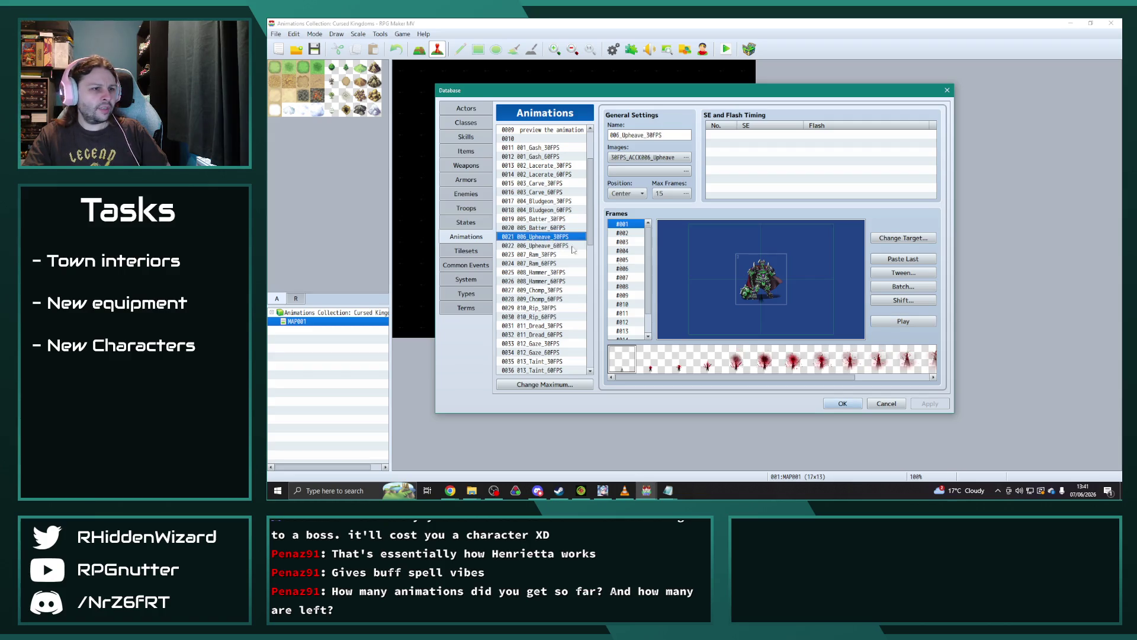
left_click(911, 324)
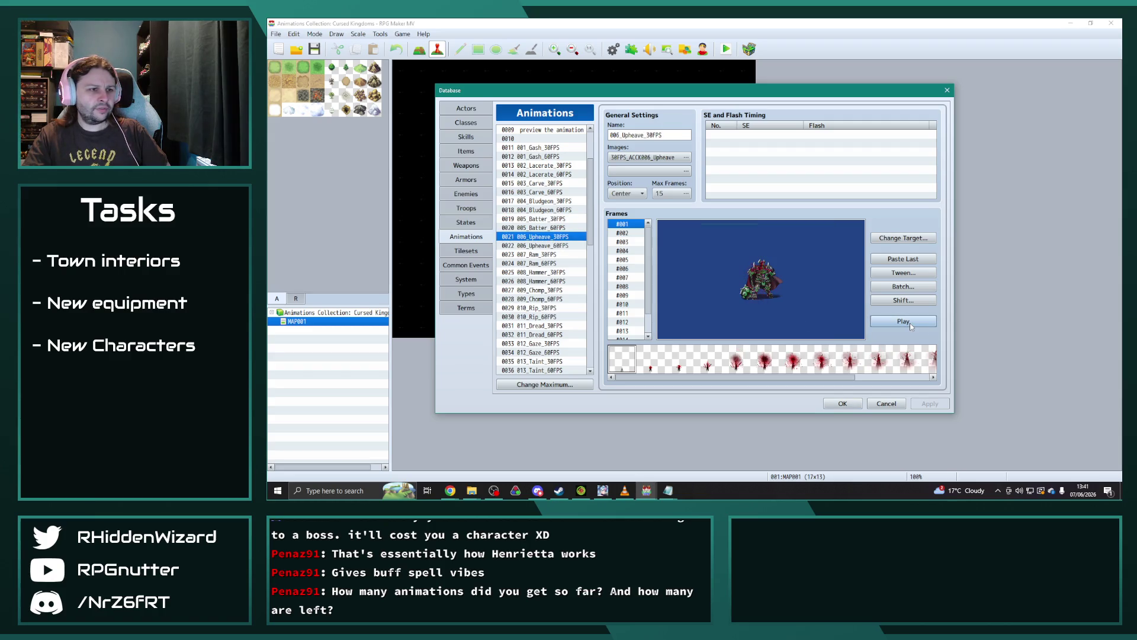
scroll(533, 237, "down", 1)
left_click(548, 229)
left_click(901, 323)
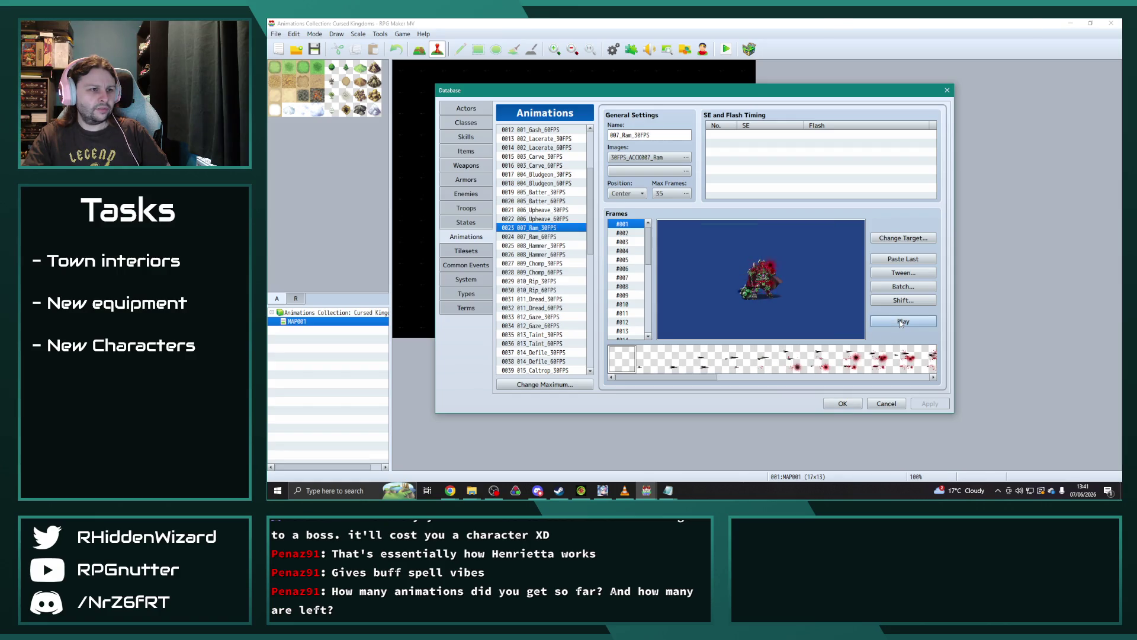
Step: Preview Hammer, Chomp, Rip, Dread and Gaze 30FPS, then open Gaze's Batch dialog
left_click(542, 247)
left_click(911, 322)
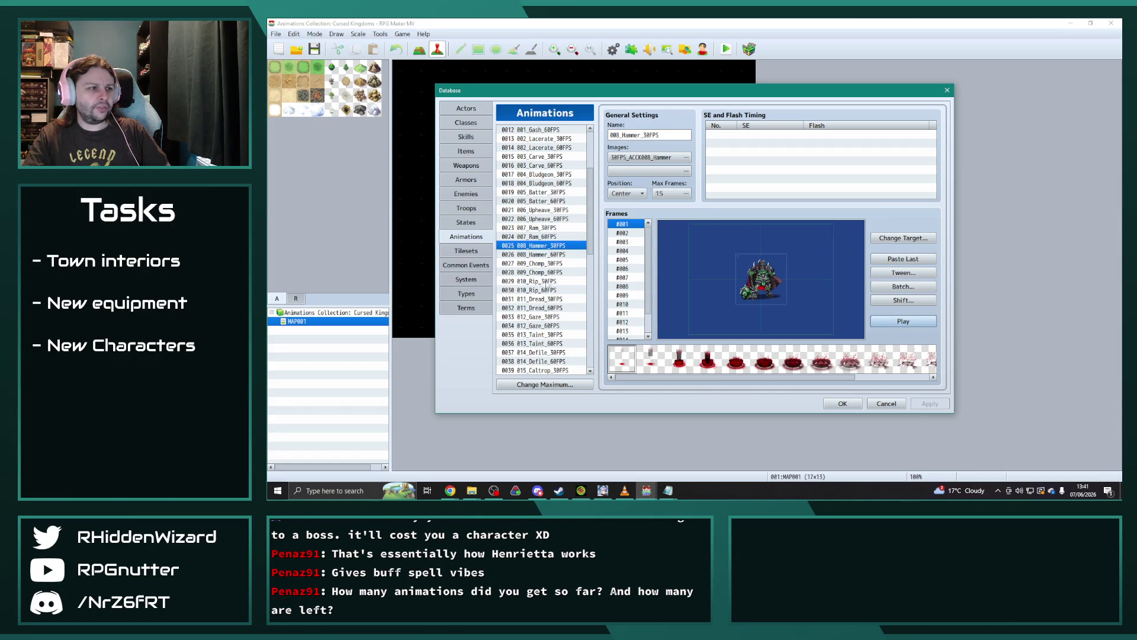
left_click(547, 263)
left_click(880, 321)
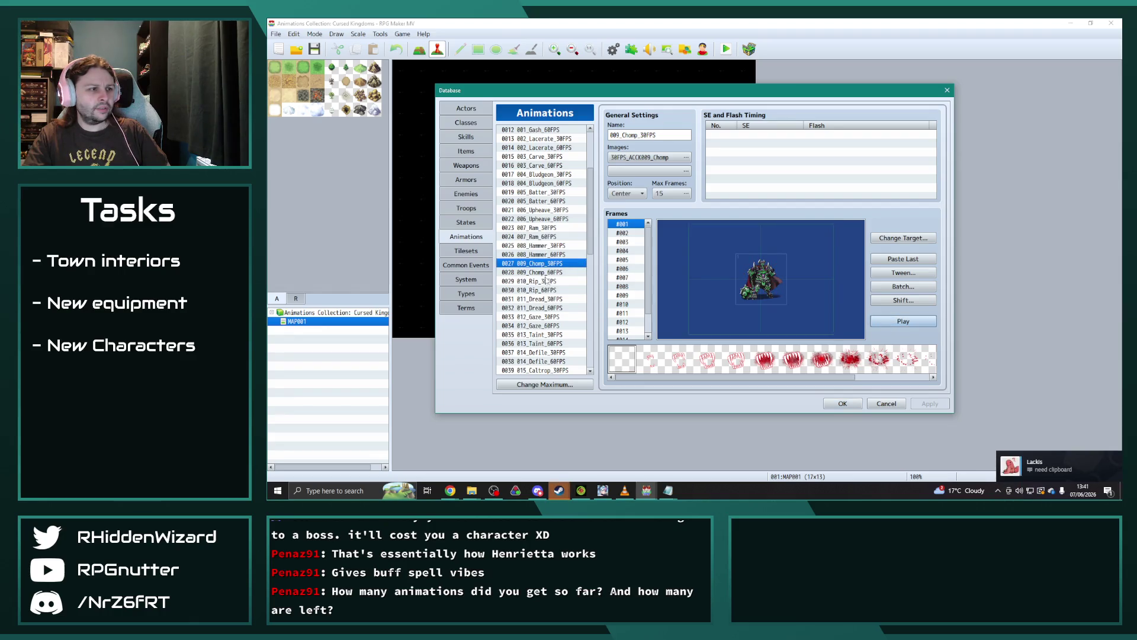
left_click(545, 282)
left_click(879, 321)
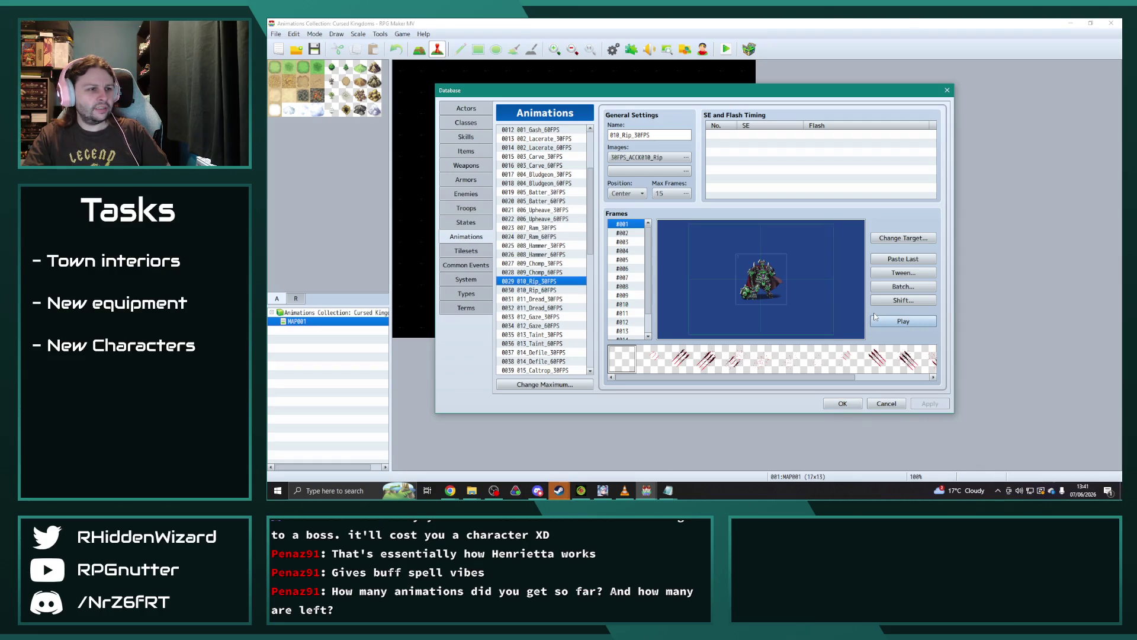
scroll(542, 267, "down", 2)
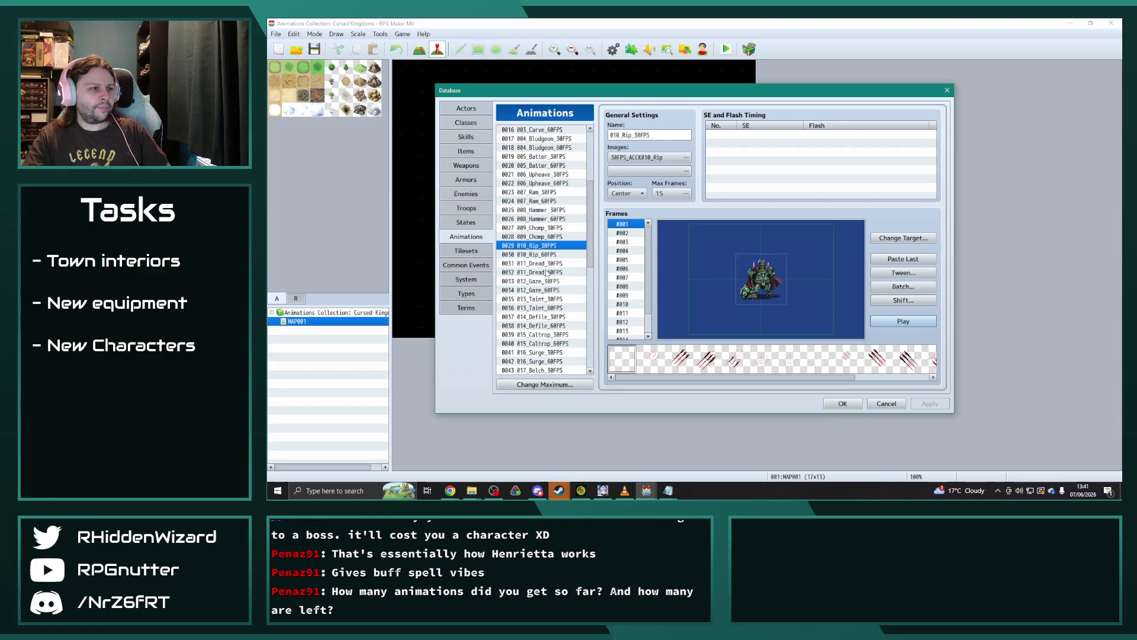
left_click(536, 263)
left_click(901, 322)
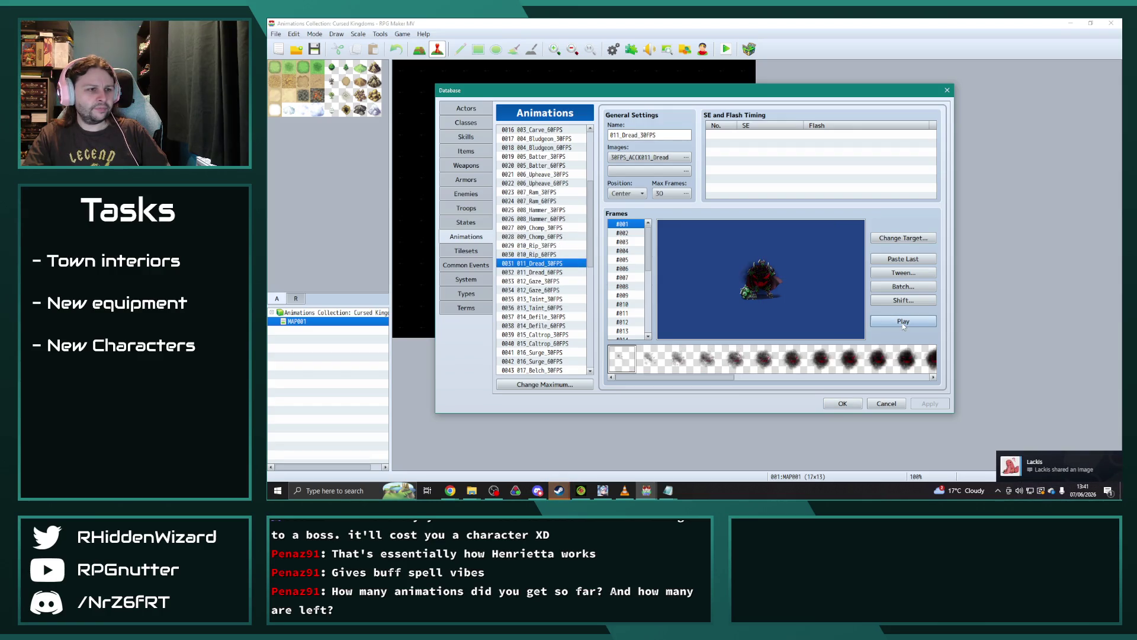
left_click(542, 281)
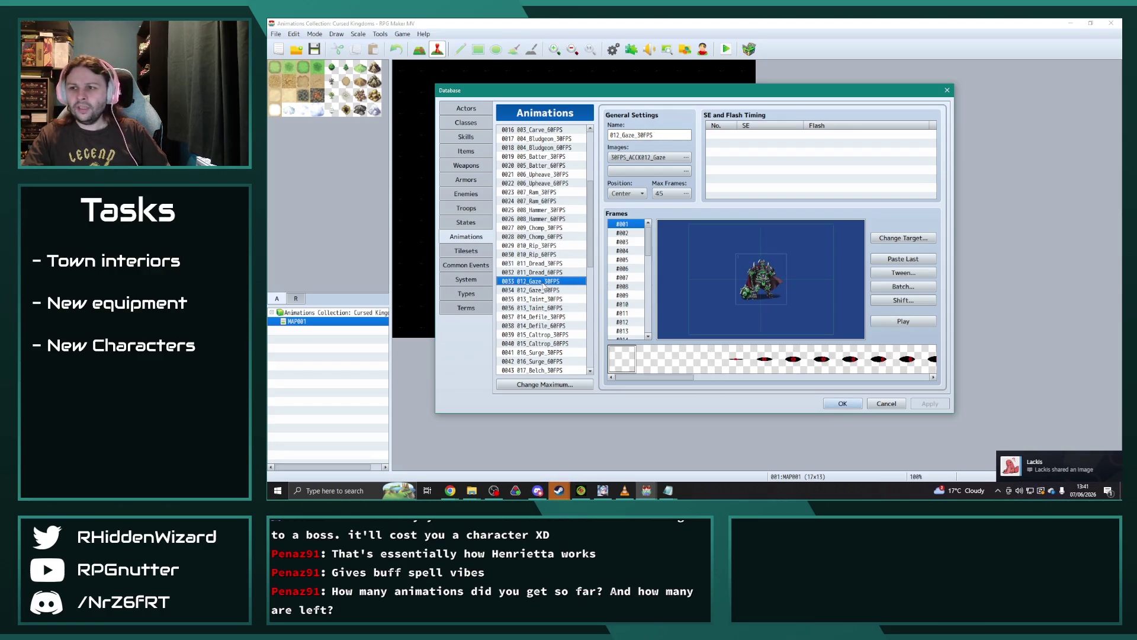
left_click(901, 324)
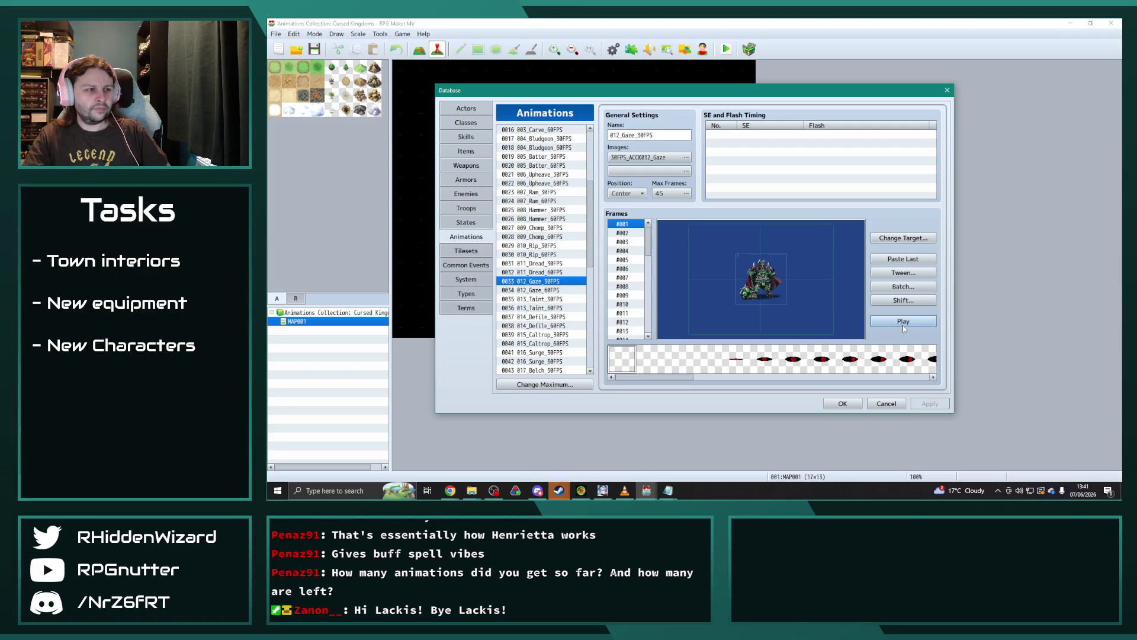
left_click(904, 324)
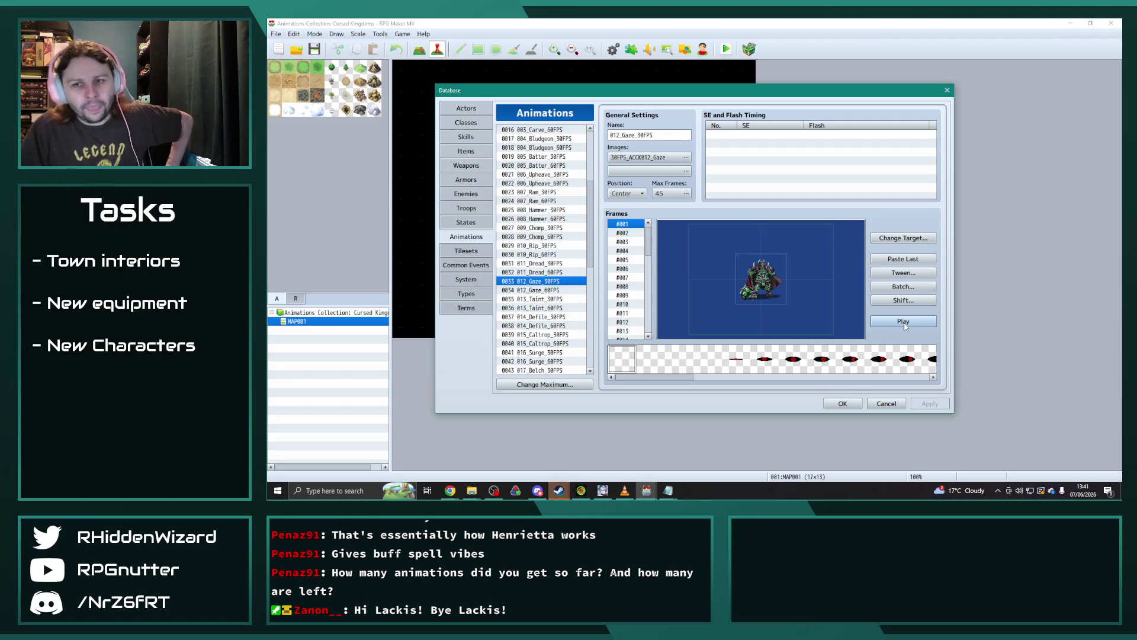
left_click(903, 286)
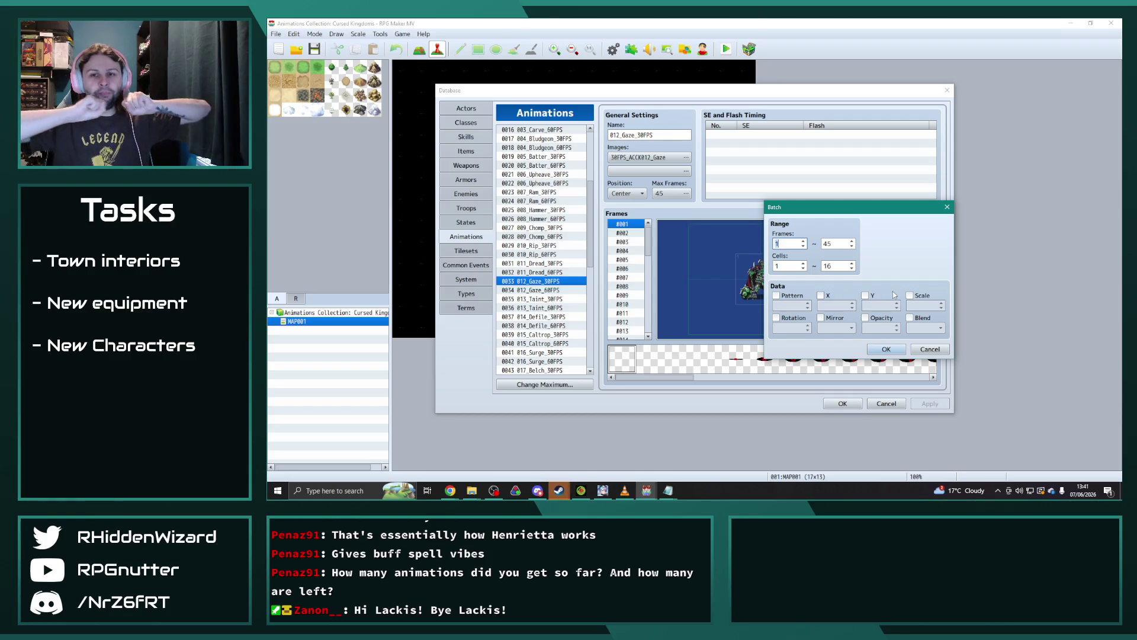
Step: Batch-set all 012_Gaze_30FPS frames to scale 20 with normal blend, and preview it
left_click(910, 295)
left_click(909, 318)
double_click(921, 305)
type("20")
key("Return")
left_click(913, 323)
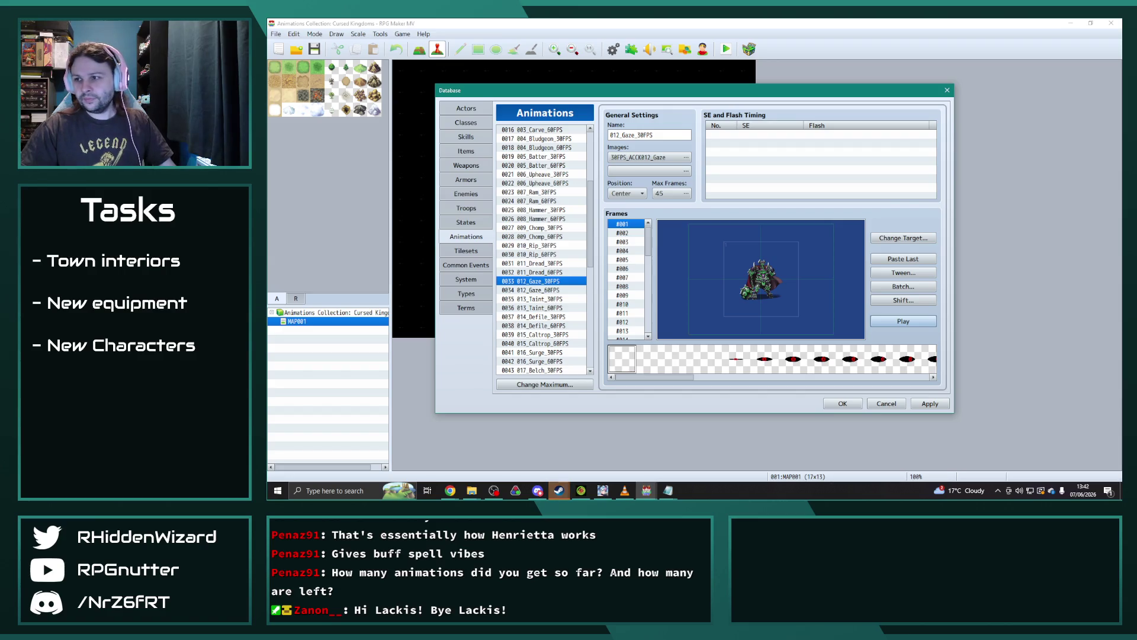
Step: Apply batch scale and blend to all 013_Taint_30FPS frames and preview the result
key("alt+Tab")
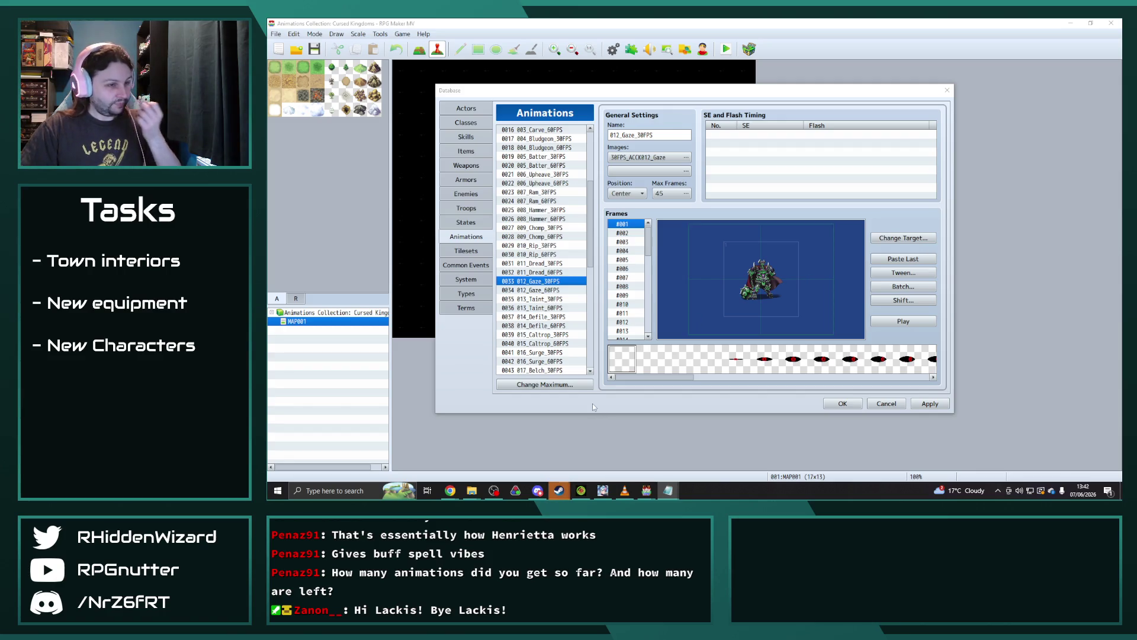
key("alt+Tab")
left_click(551, 299)
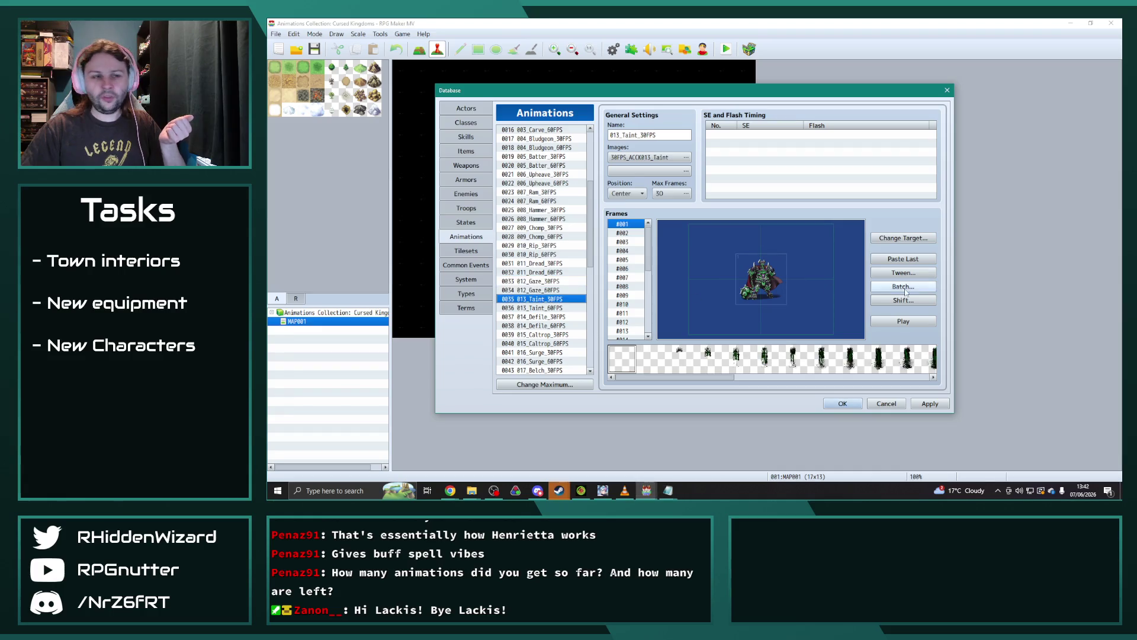
left_click(901, 322)
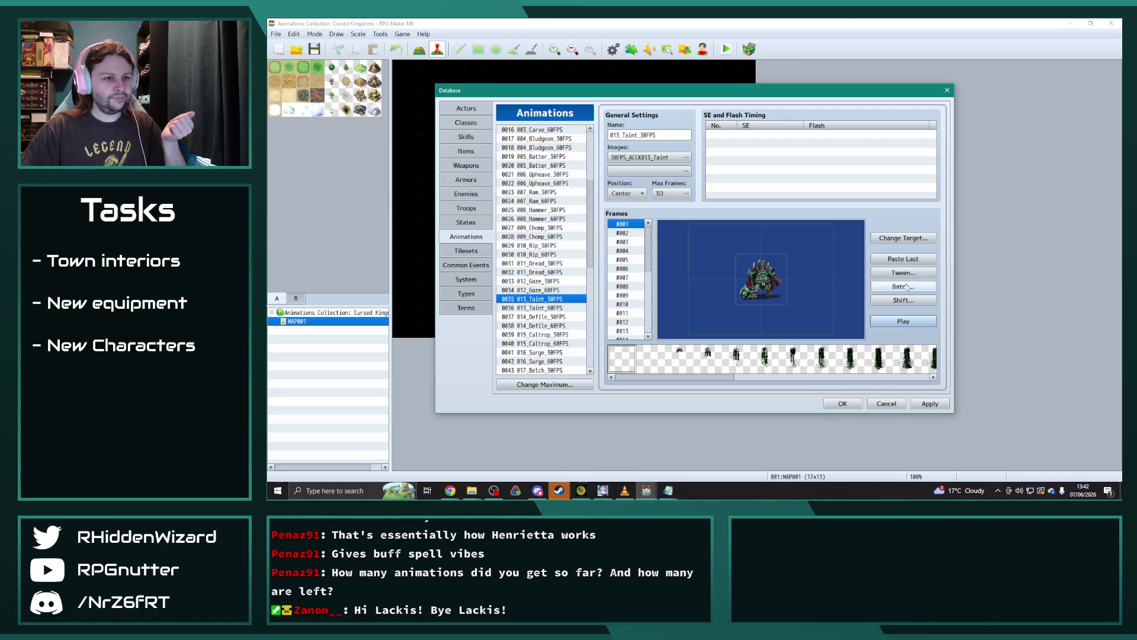
left_click(903, 286)
left_click(911, 296)
left_click(914, 319)
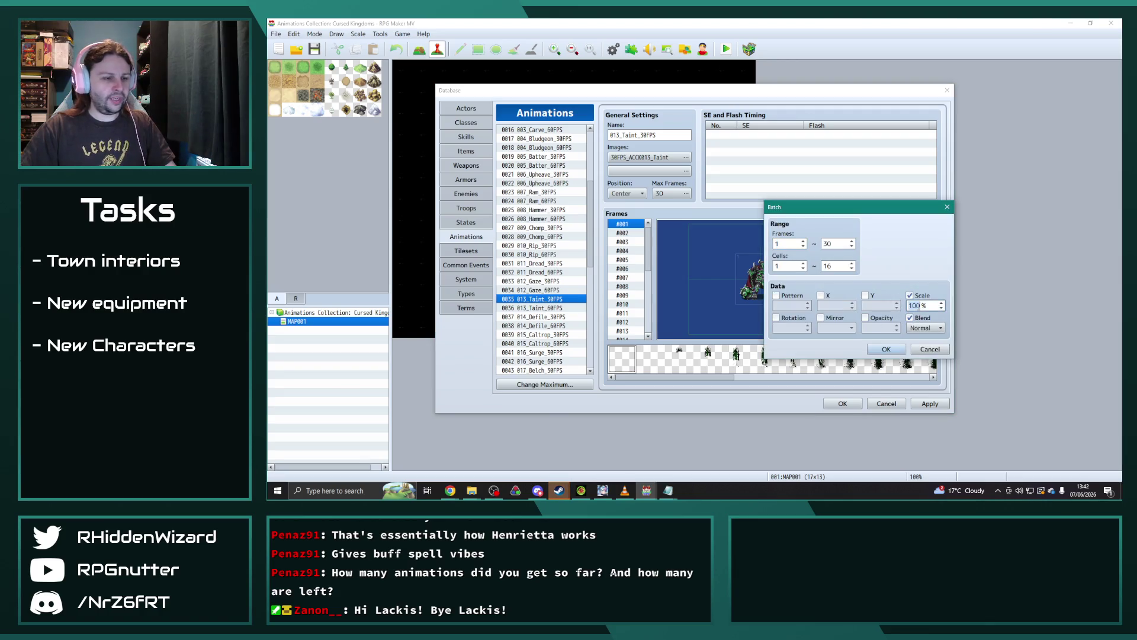
left_click(886, 349)
left_click(911, 324)
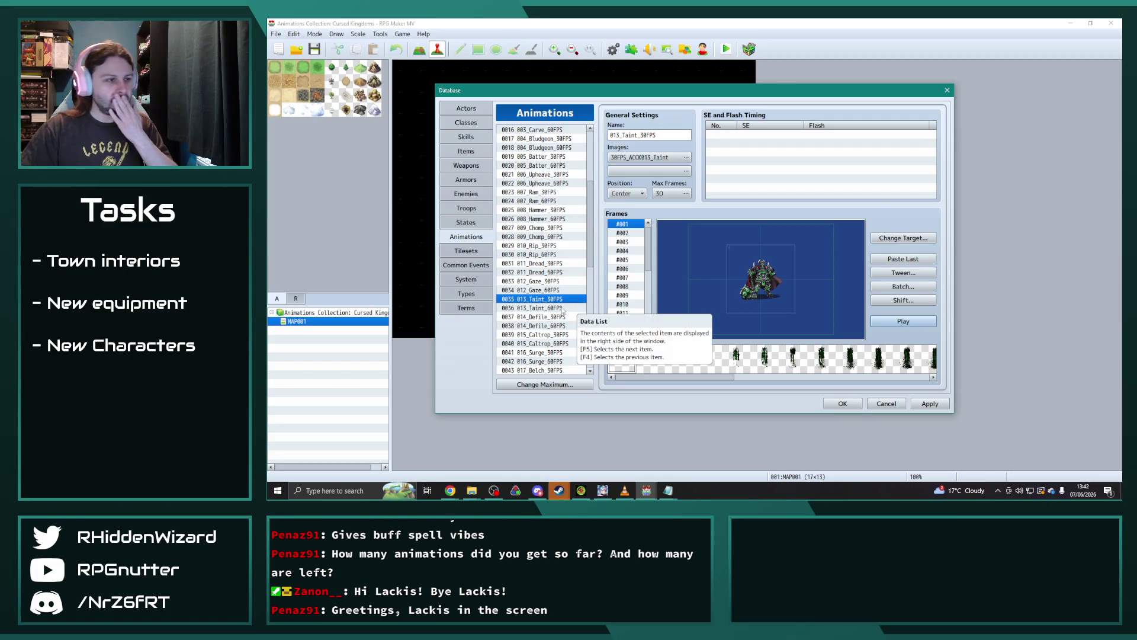
Step: Apply batch scale to all 014_Defile_30FPS frames and preview it twice
left_click(544, 317)
left_click(903, 287)
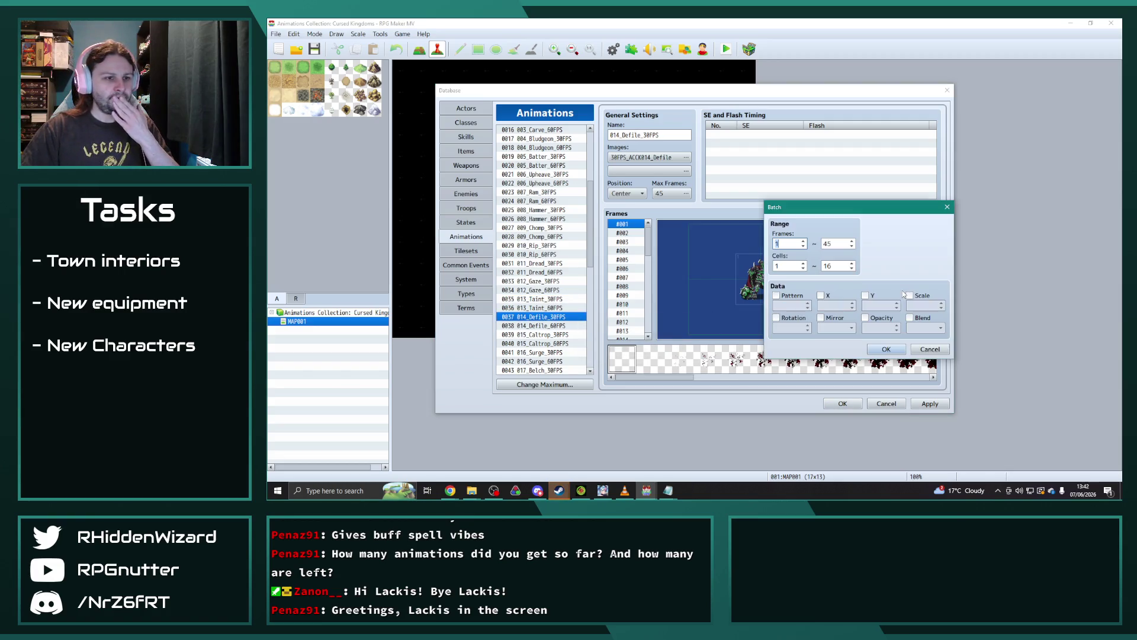
left_click(917, 296)
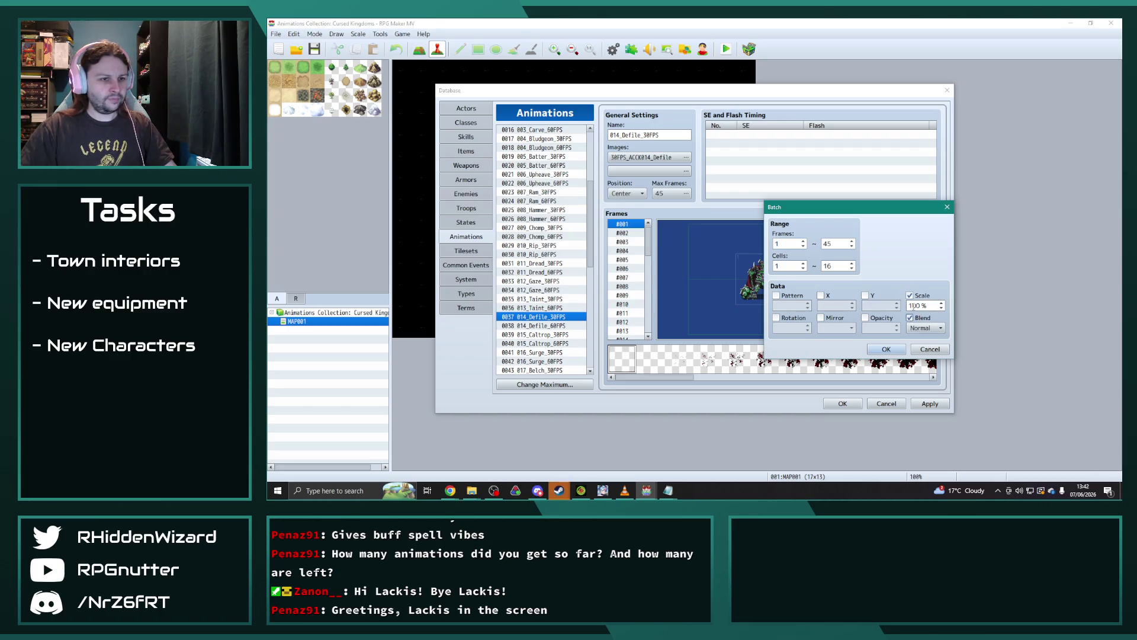
left_click(888, 349)
left_click(917, 322)
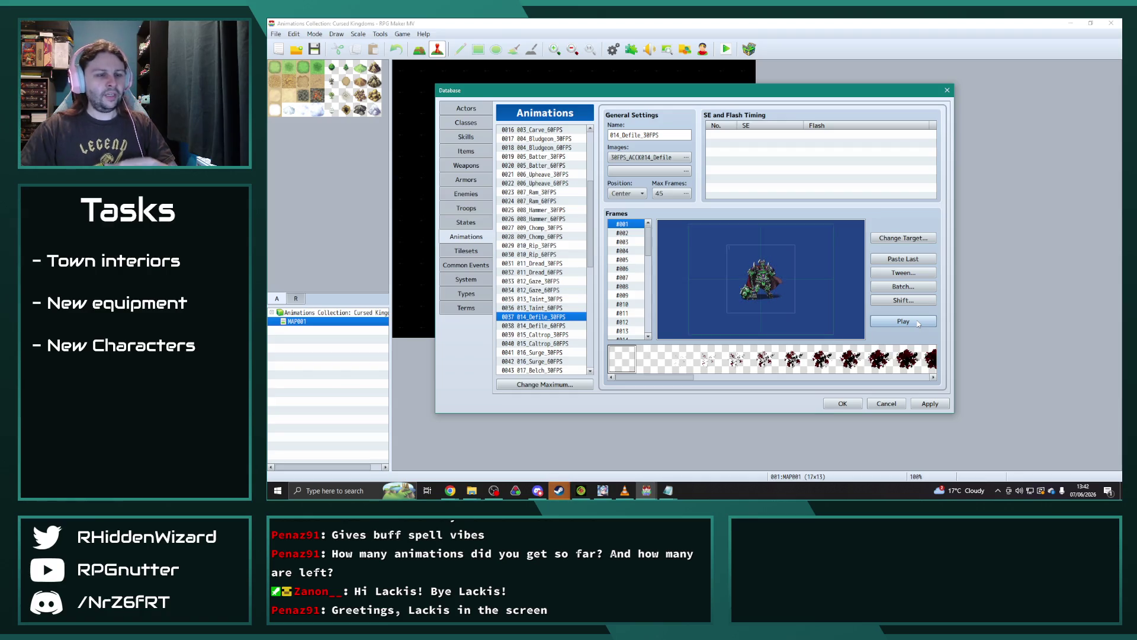
left_click(918, 323)
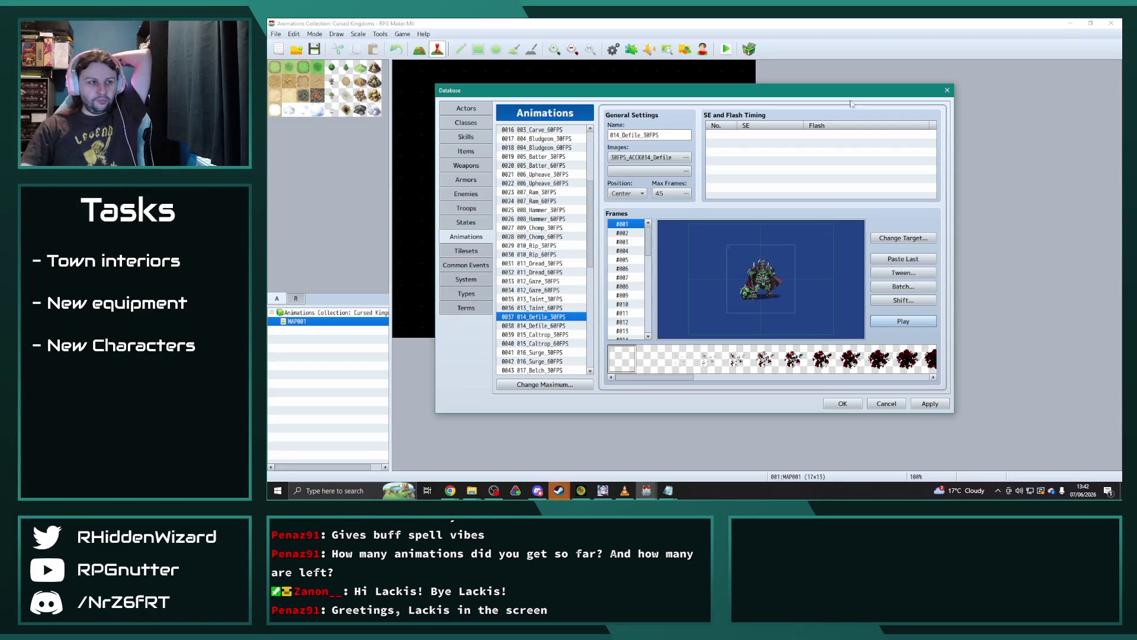
left_click(685, 157)
Step: Apply hue 144 to the 014_Defile_30FPS sheet, then select 015_Caltrop_30FPS
left_click_drag(674, 326, 713, 332)
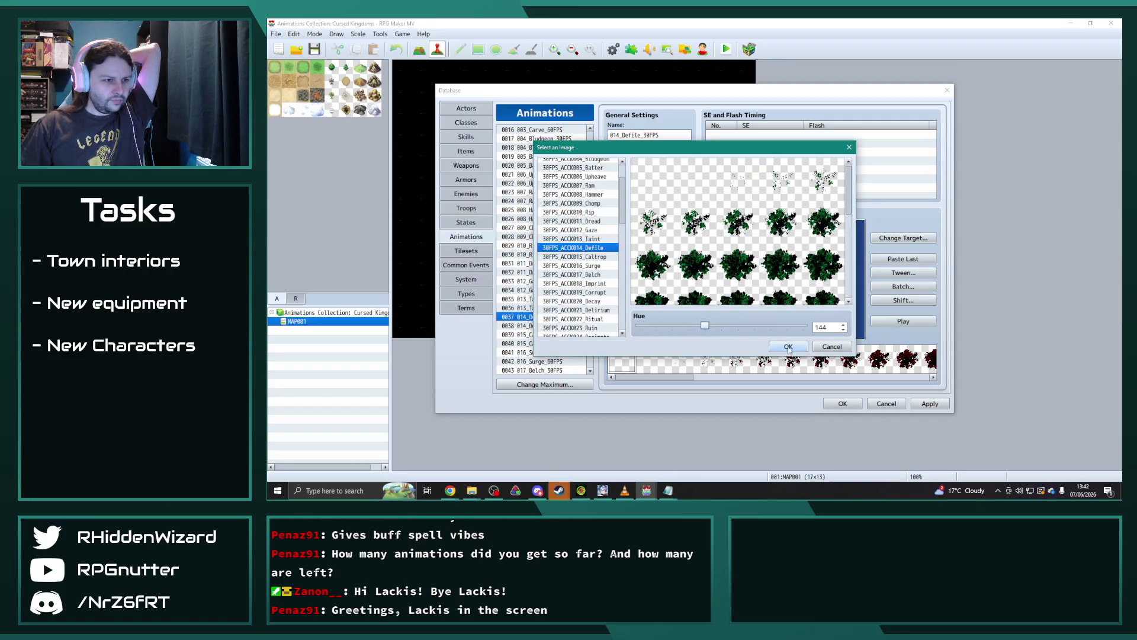
left_click(788, 346)
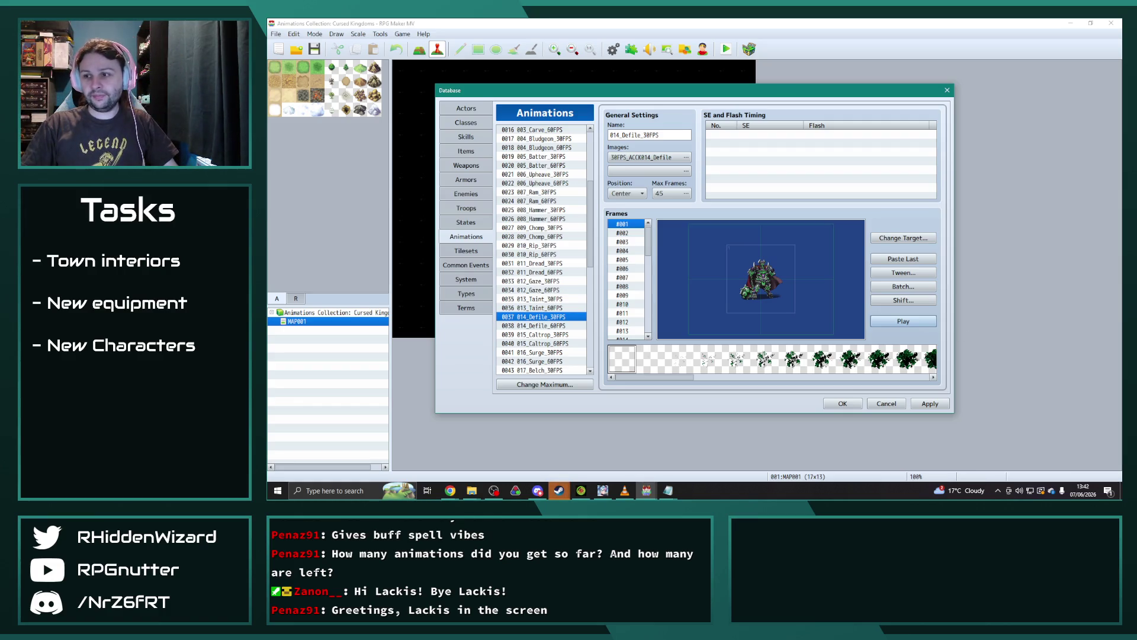
key("alt+Tab")
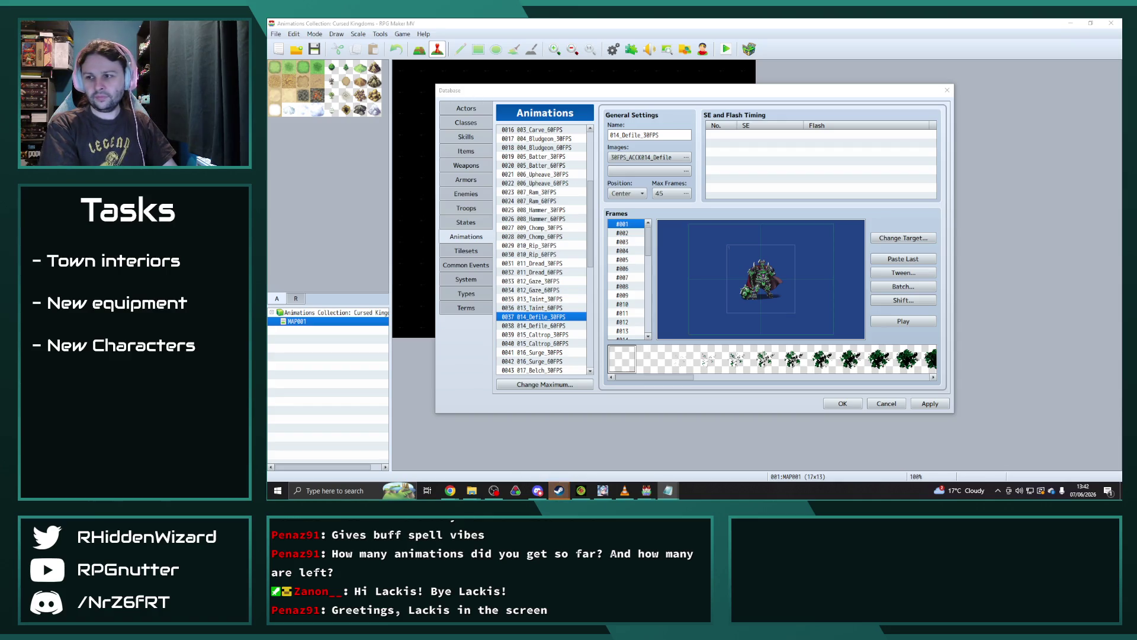
left_click(525, 336)
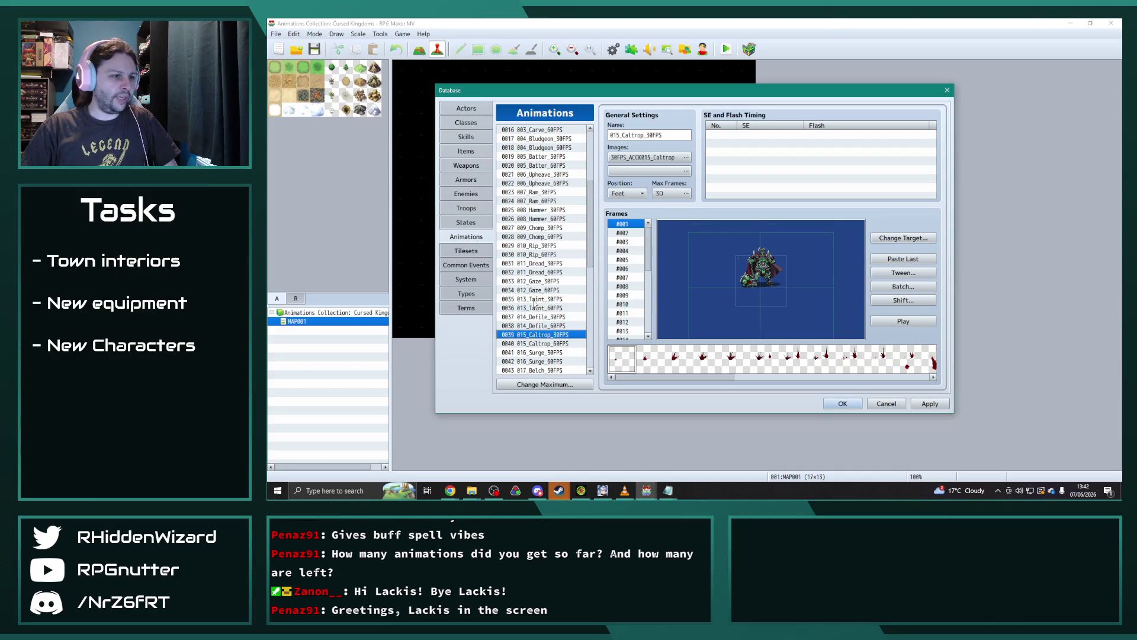
Step: Preview Caltrop, then batch-apply scale and normal blend to all 016_Surge_30FPS frames and replay it
left_click(916, 326)
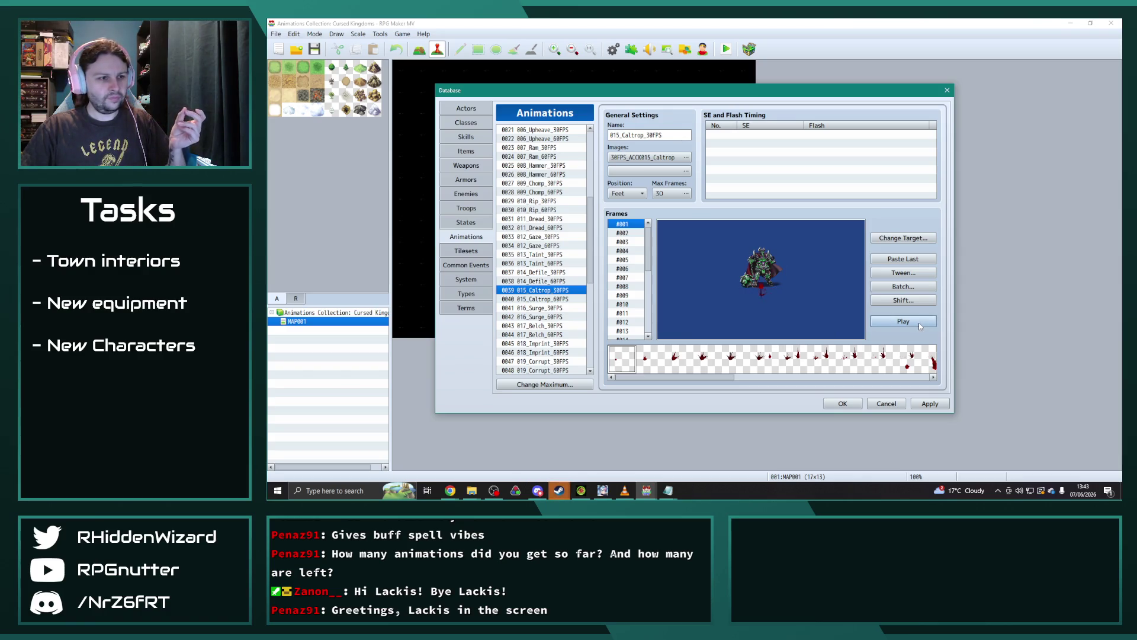
left_click(560, 308)
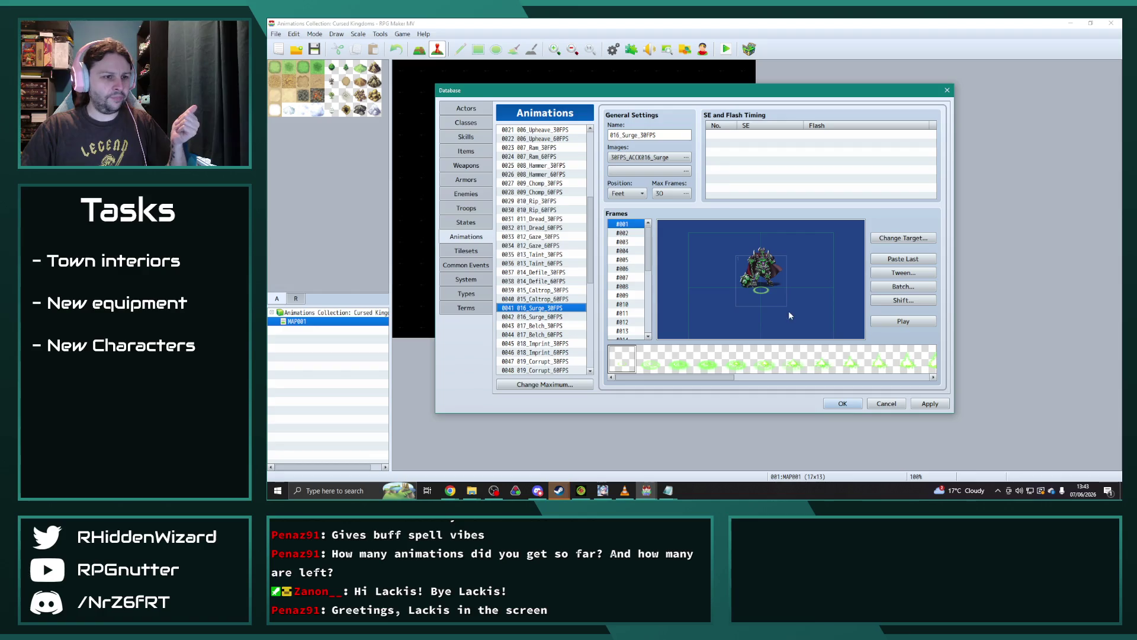
left_click(917, 287)
left_click(910, 295)
left_click(910, 317)
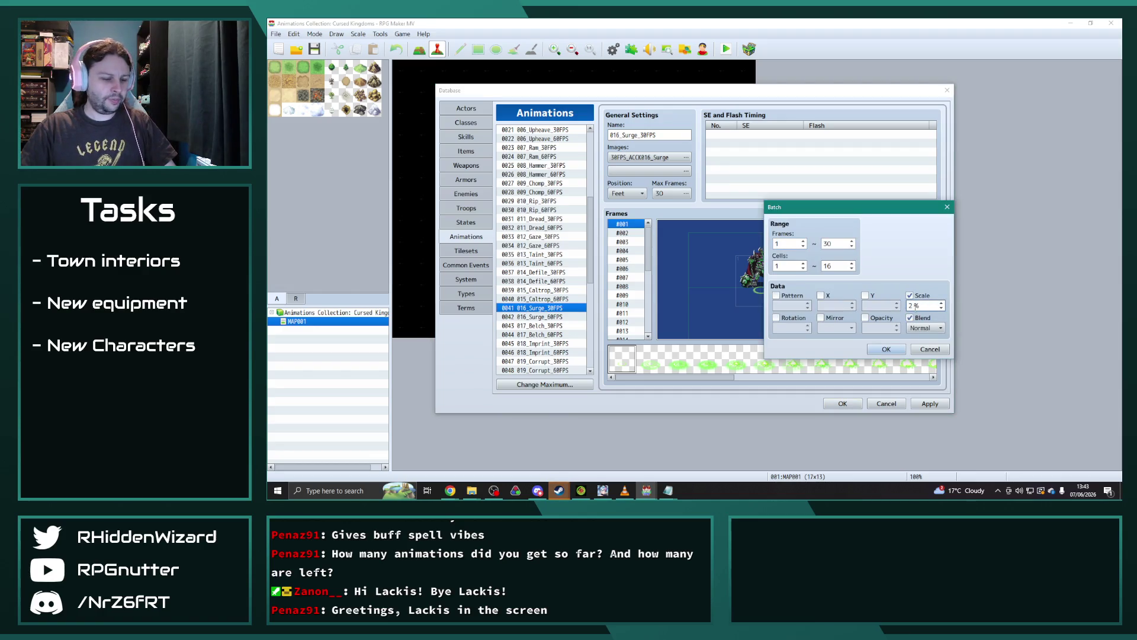
left_click(886, 349)
left_click(915, 322)
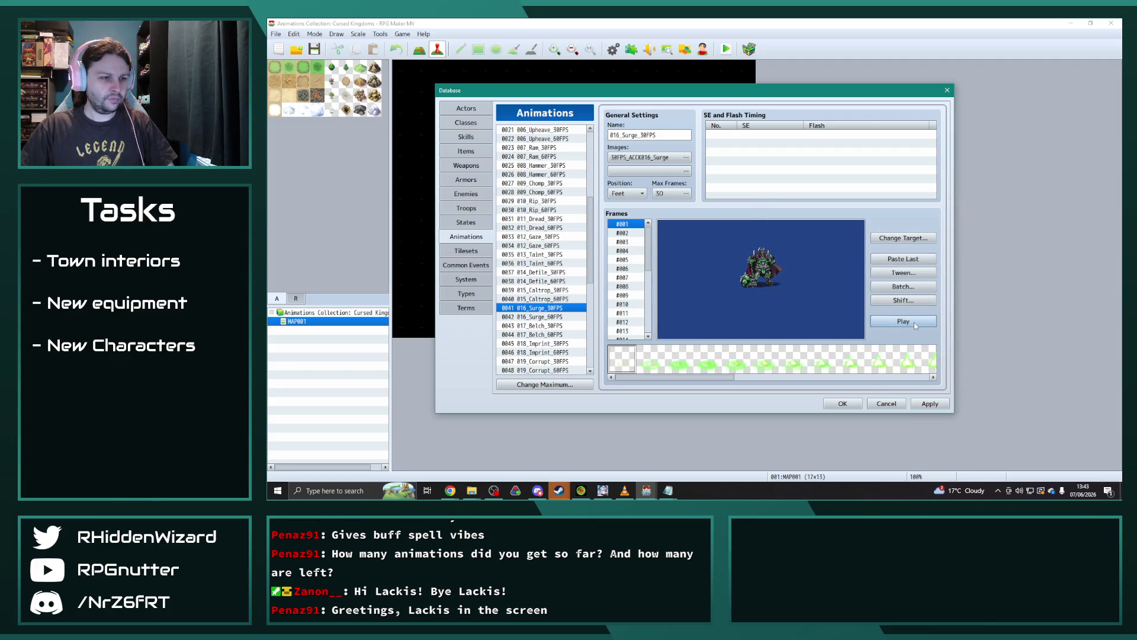
left_click(914, 322)
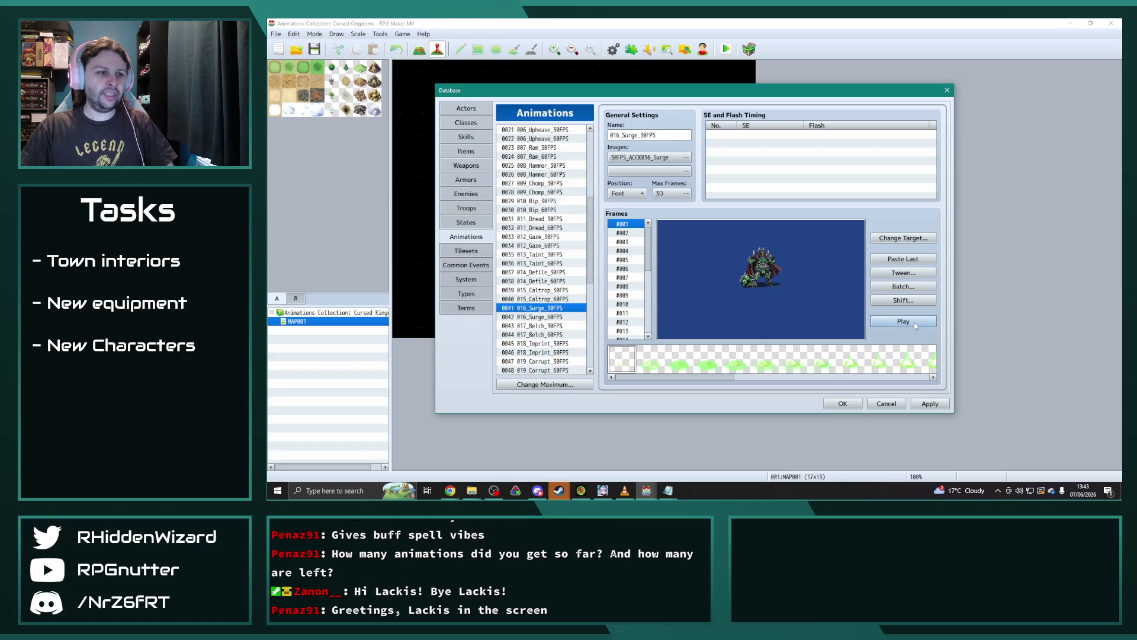
Step: Preview 017_Belch_30FPS and batch-set all its frames to 220% scale with Normal blend
scroll(548, 287, "down", 2)
left_click(549, 280)
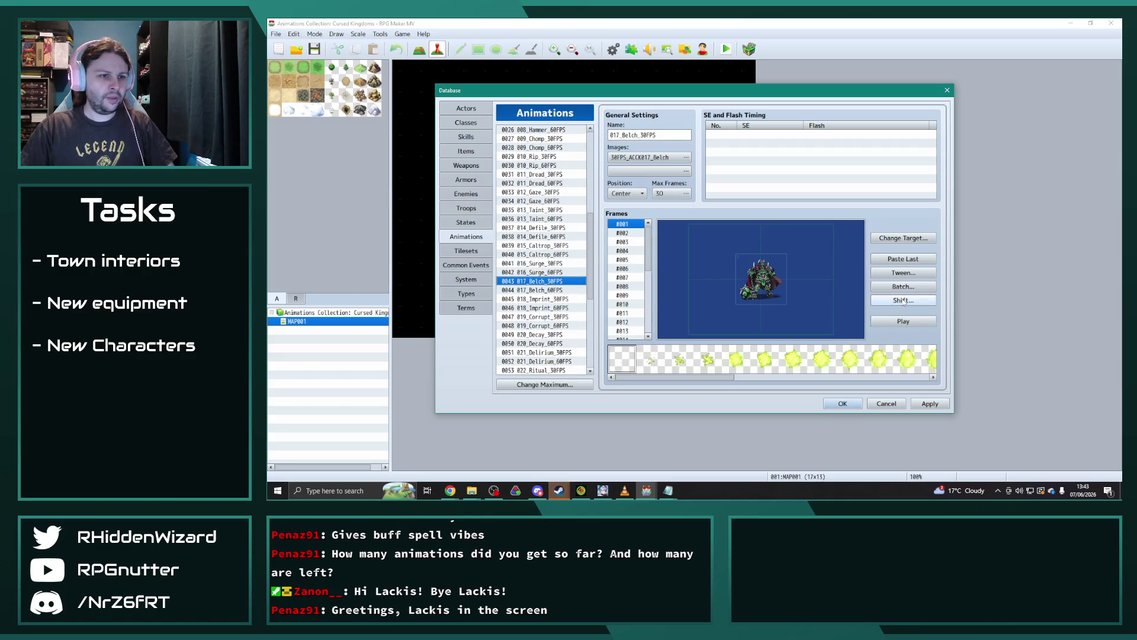
left_click(915, 324)
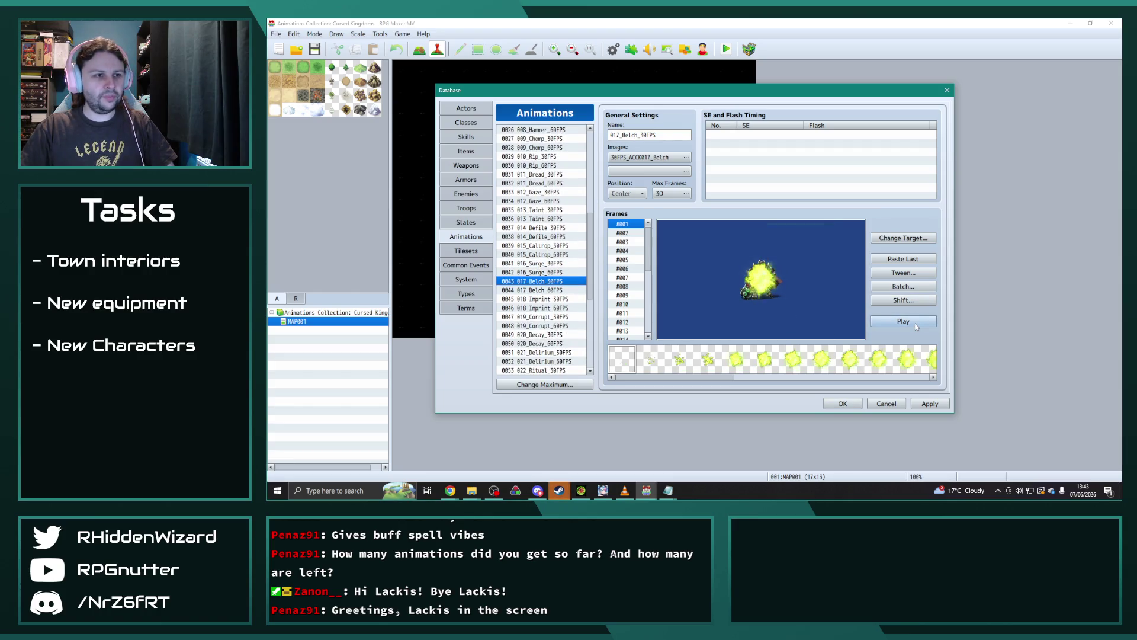
left_click(904, 288)
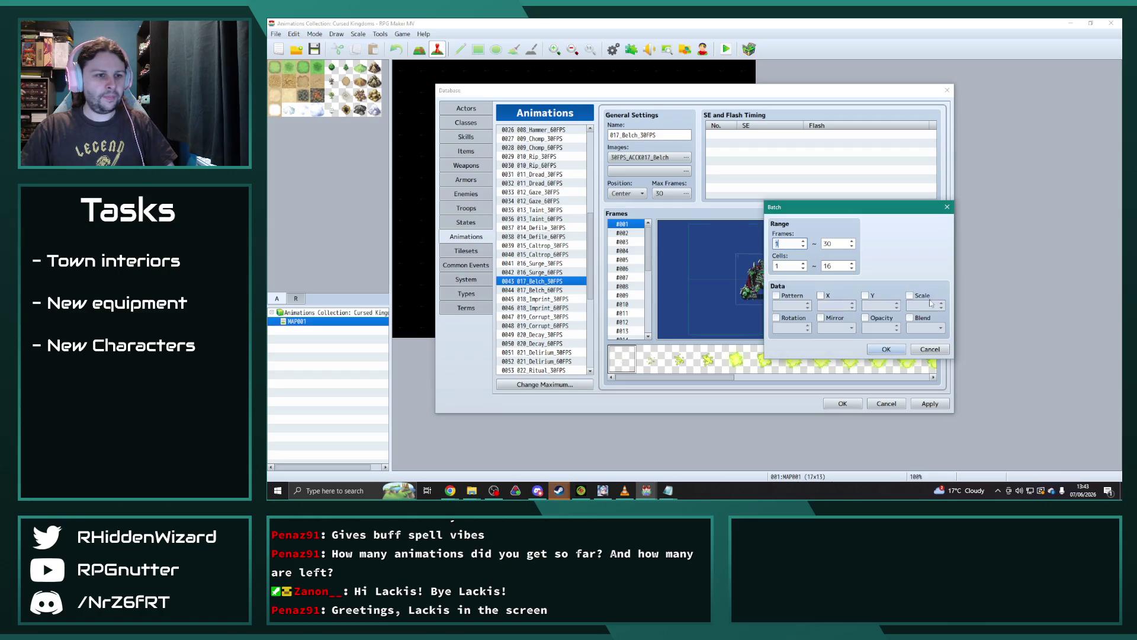
left_click(910, 318)
type("0")
left_click(886, 348)
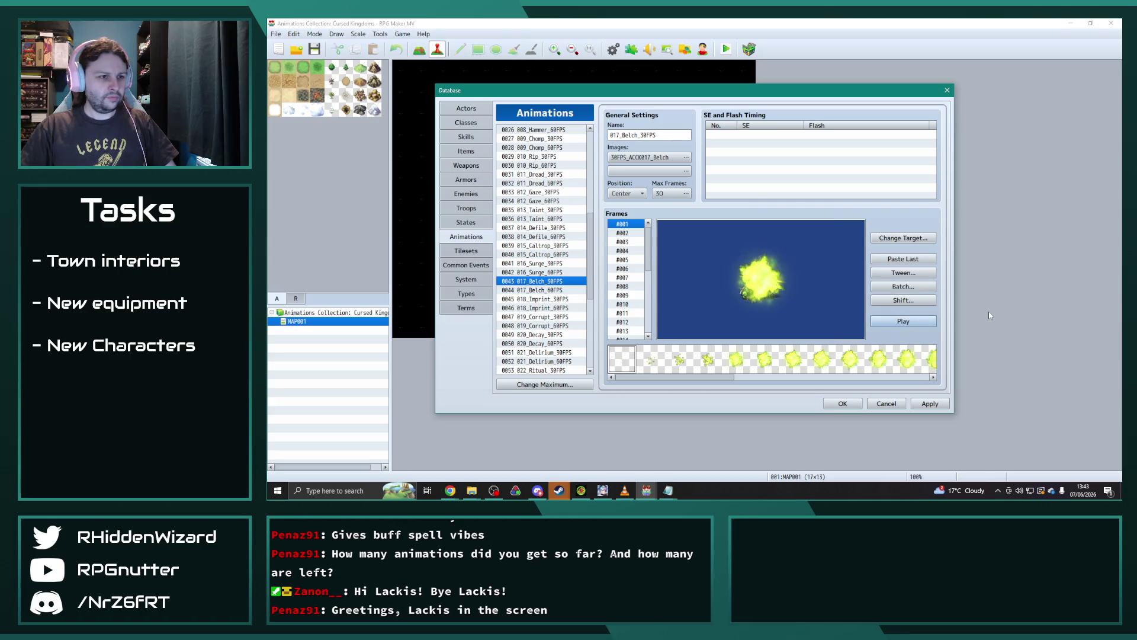
left_click(530, 299)
scroll(554, 298, "down", 2)
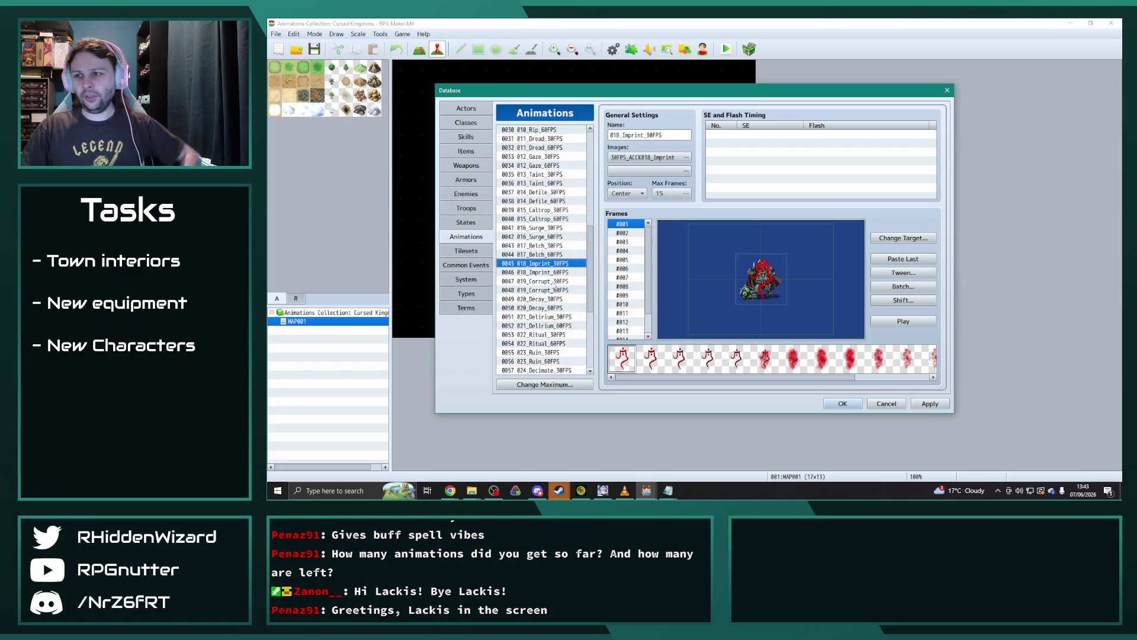
Step: Preview Corrupt, then batch-enlarge all 020_Decay_30FPS frames with normal blend and replay it
left_click(551, 282)
left_click(904, 323)
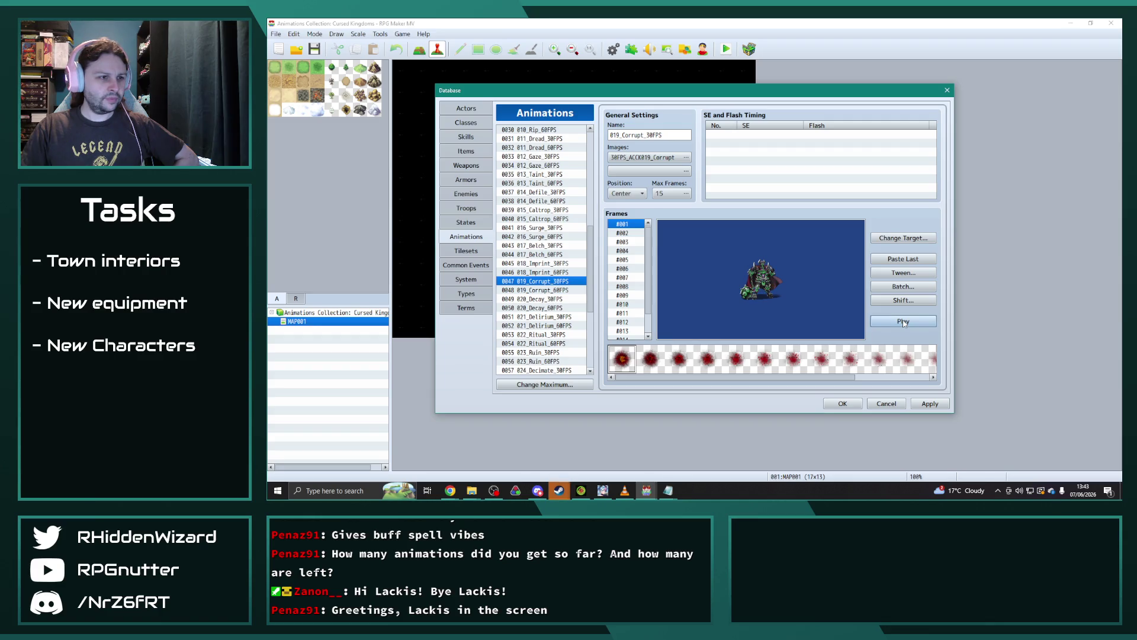
left_click(554, 299)
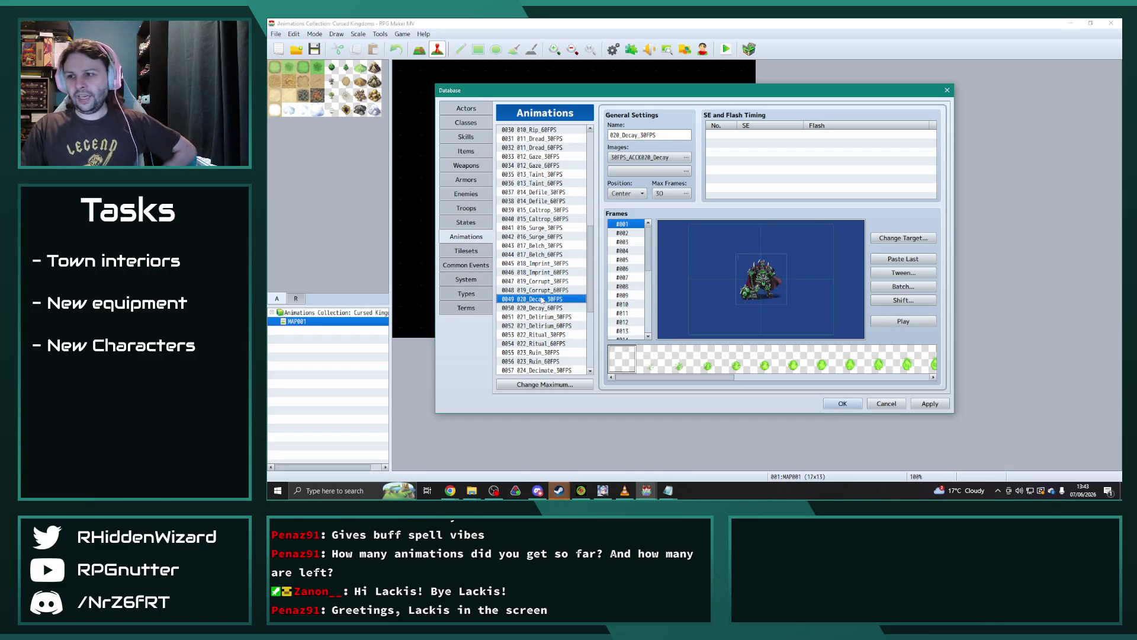
left_click(904, 323)
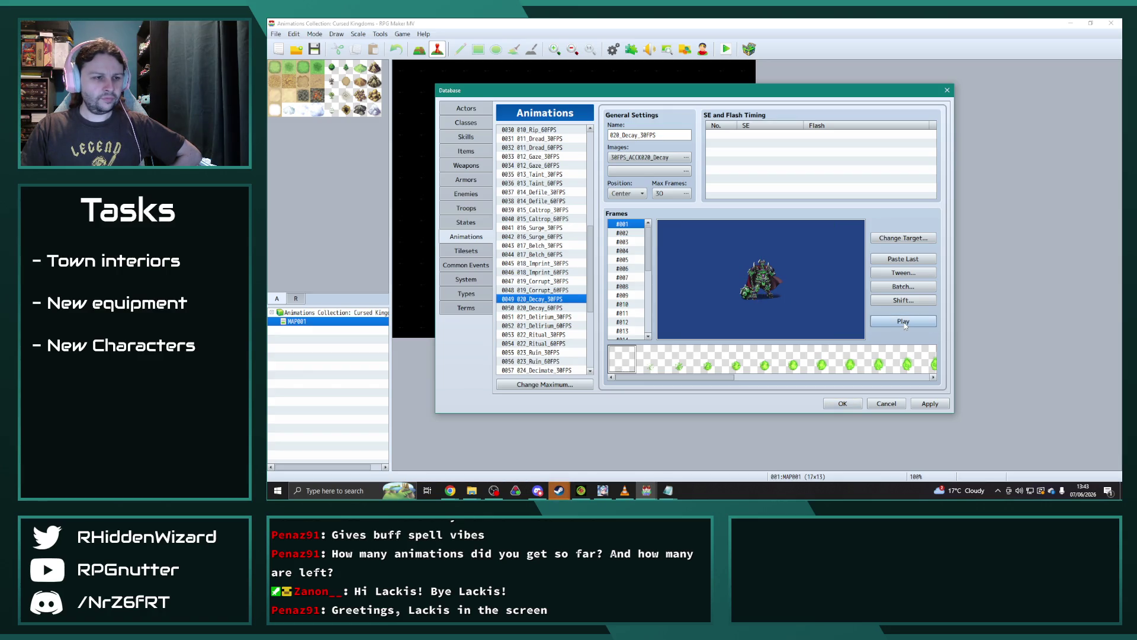
left_click(903, 287)
left_click(910, 295)
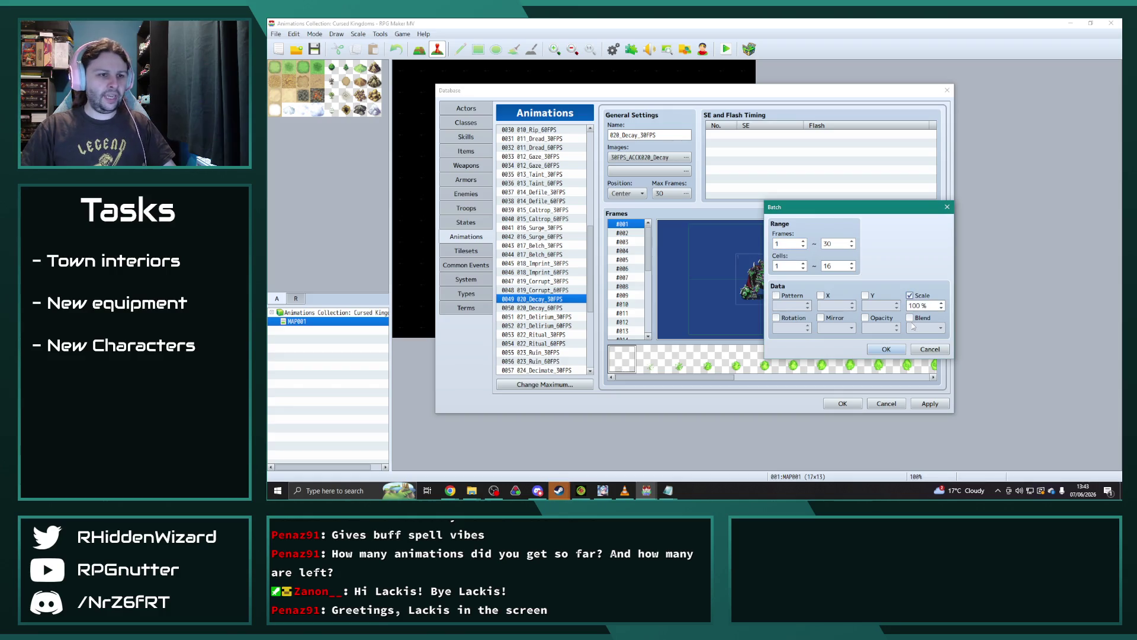
left_click(911, 318)
double_click(916, 306)
type("00")
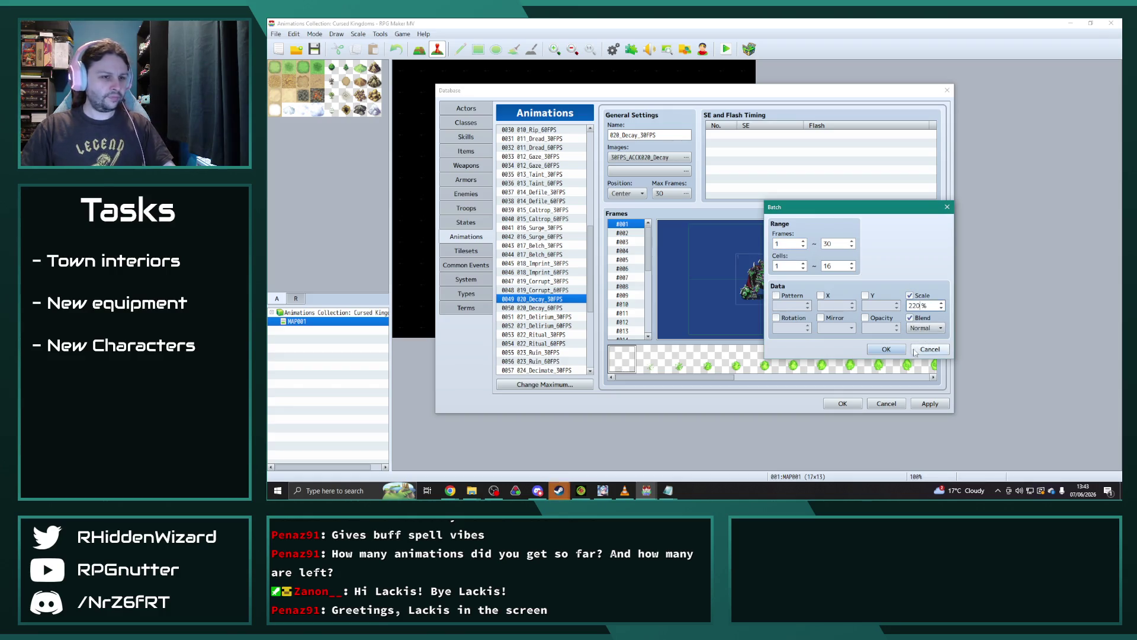
left_click(886, 349)
left_click(913, 325)
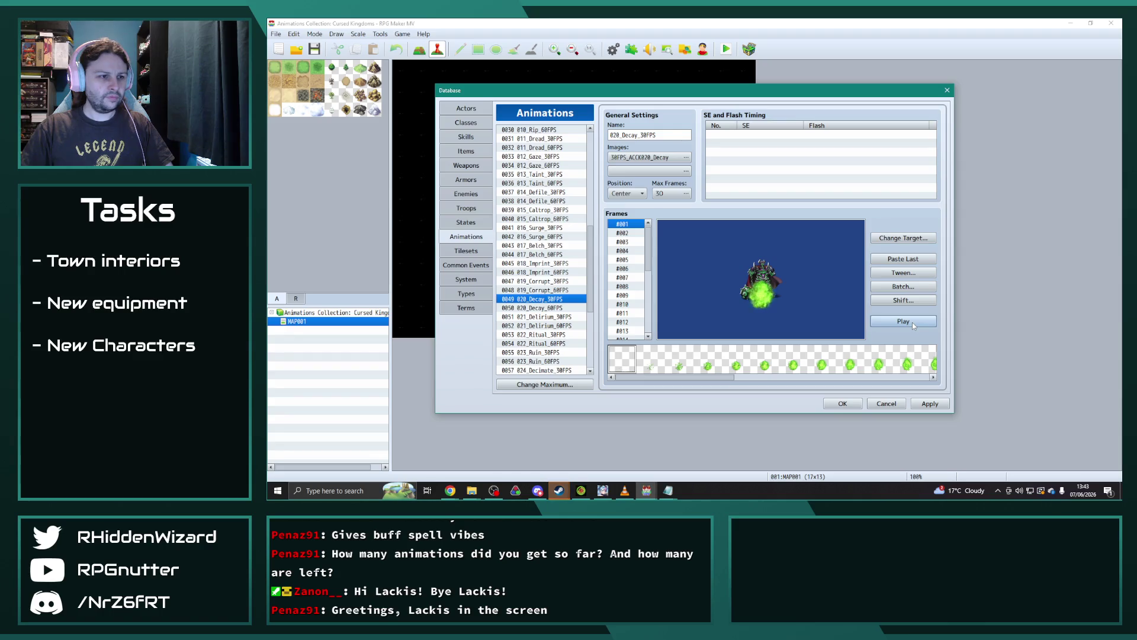
left_click(897, 322)
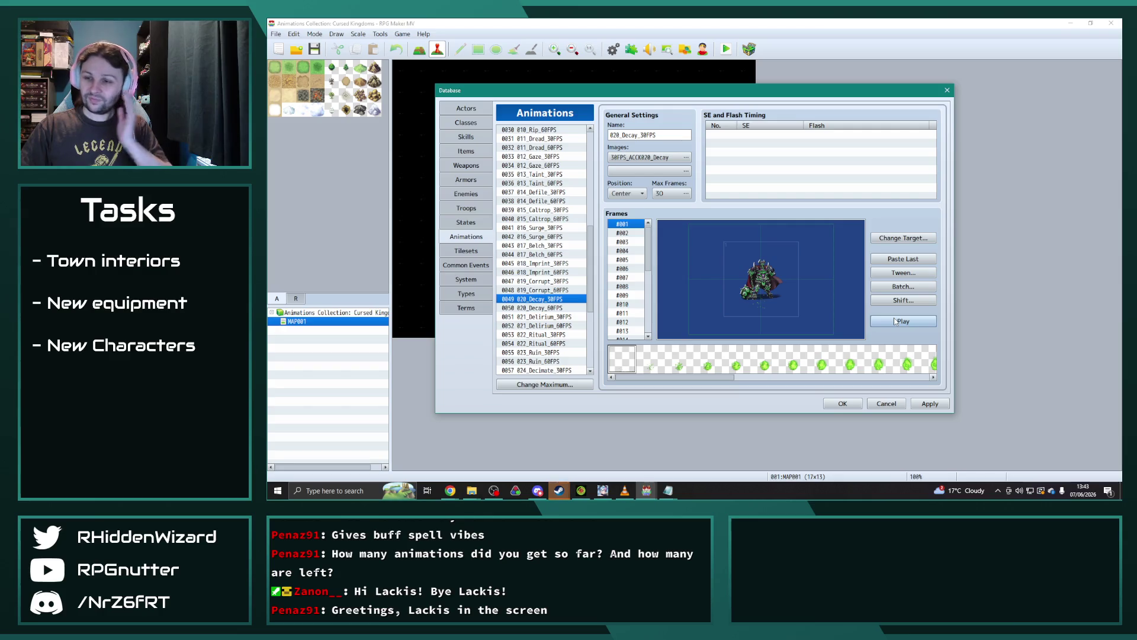
key("alt+Tab")
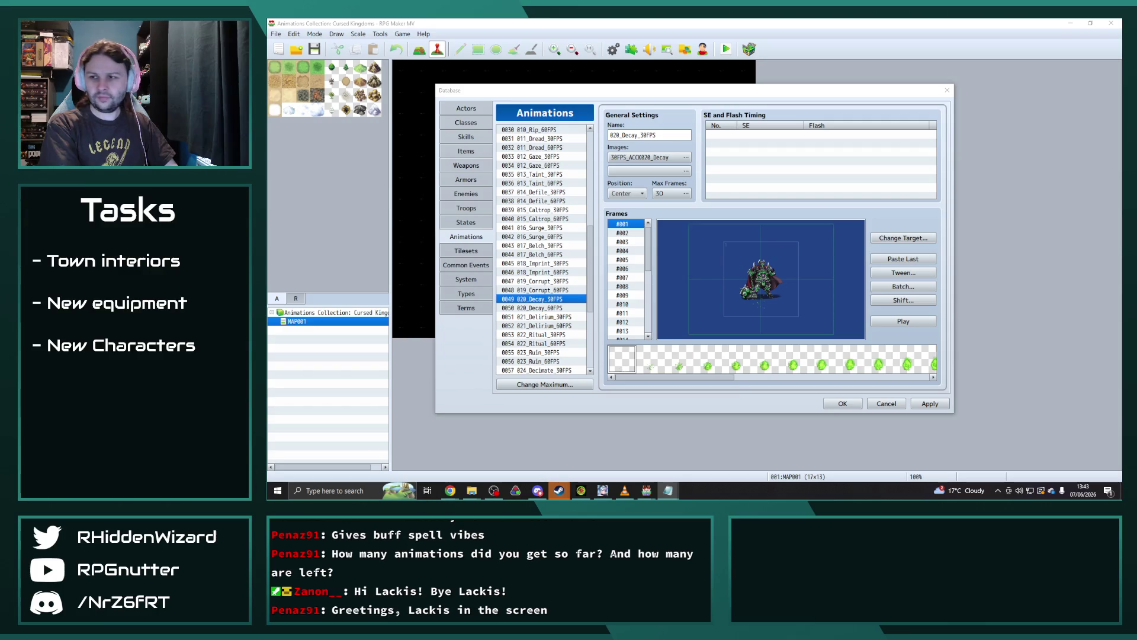
Step: Preview Delirium and Ritual, then batch-enlarge all 023_Ruin_30FPS frames with normal blend
left_click(539, 317)
left_click(903, 322)
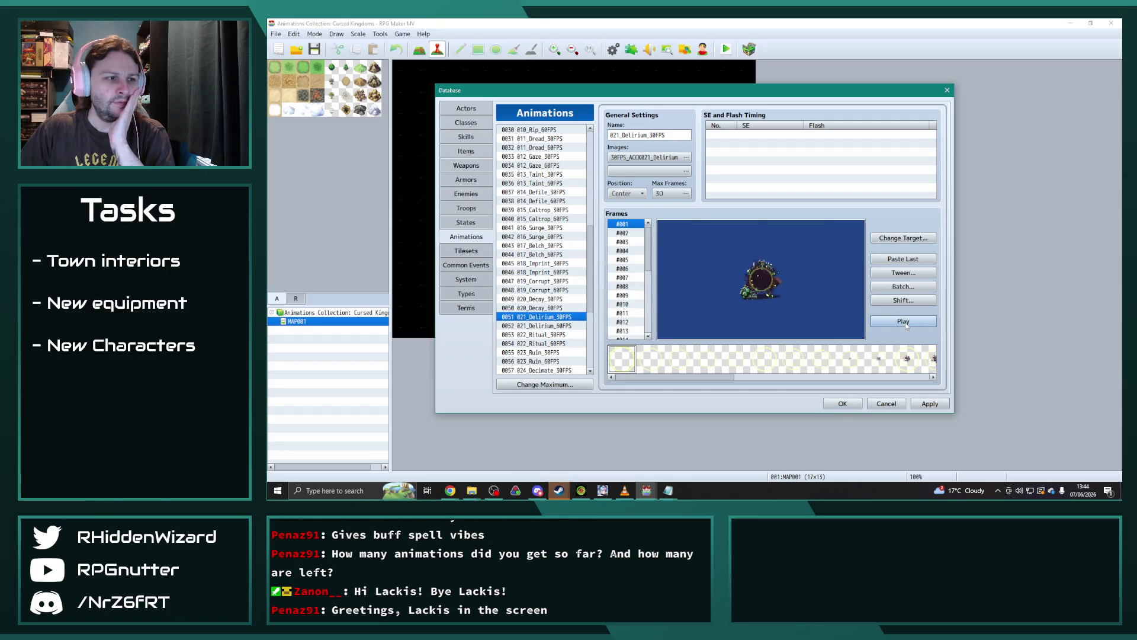
scroll(573, 309, "down", 2)
scroll(573, 309, "down", 1)
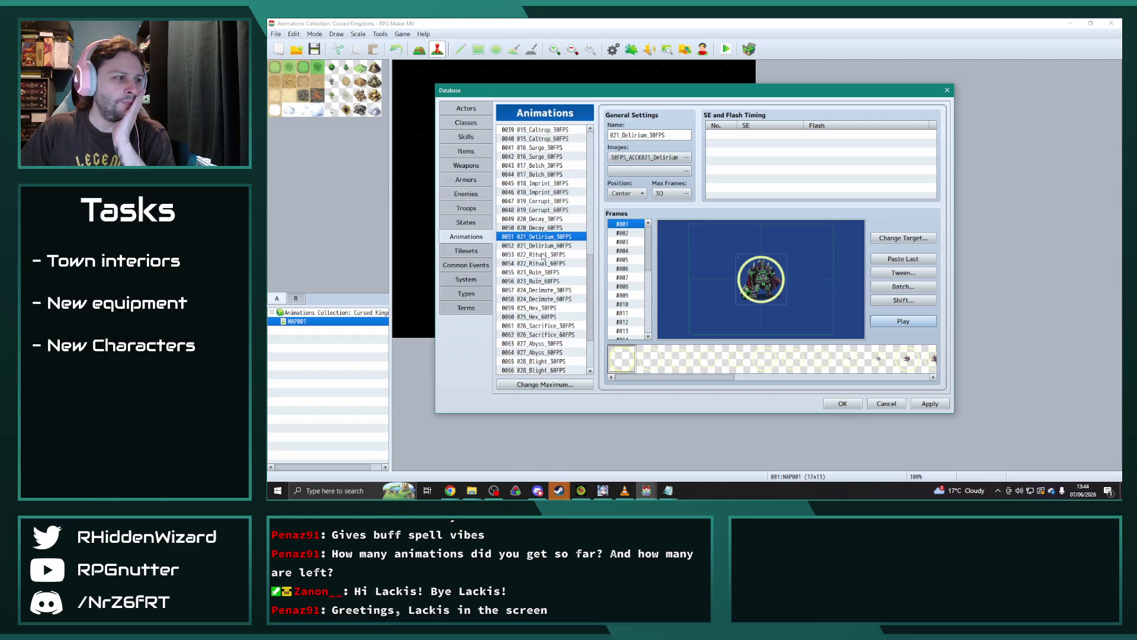
left_click(540, 254)
left_click(917, 324)
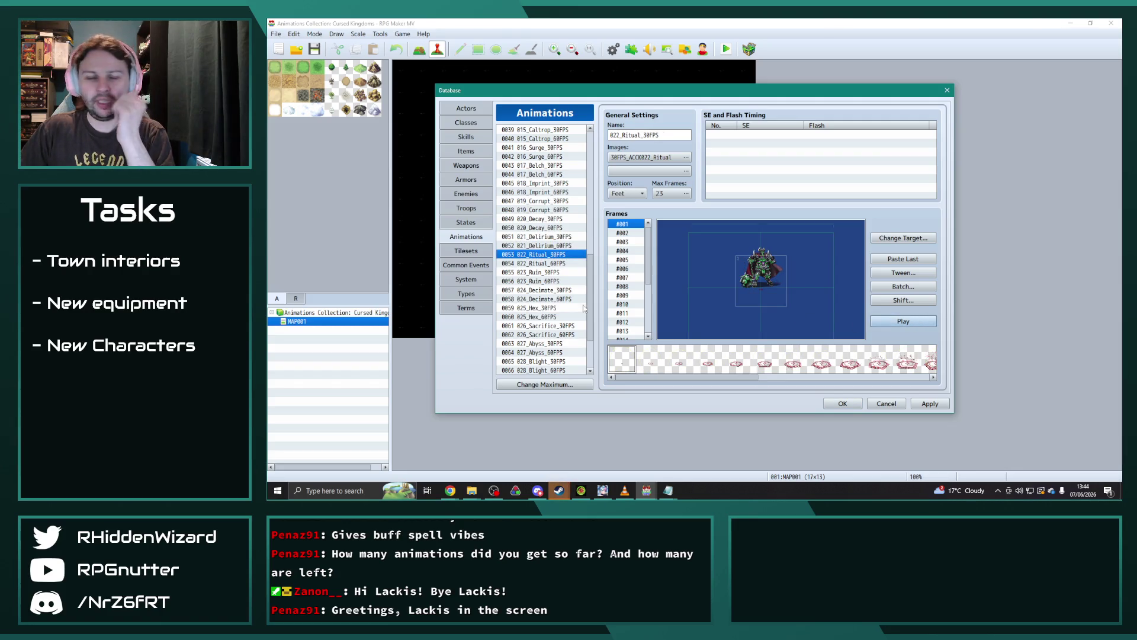
left_click(555, 272)
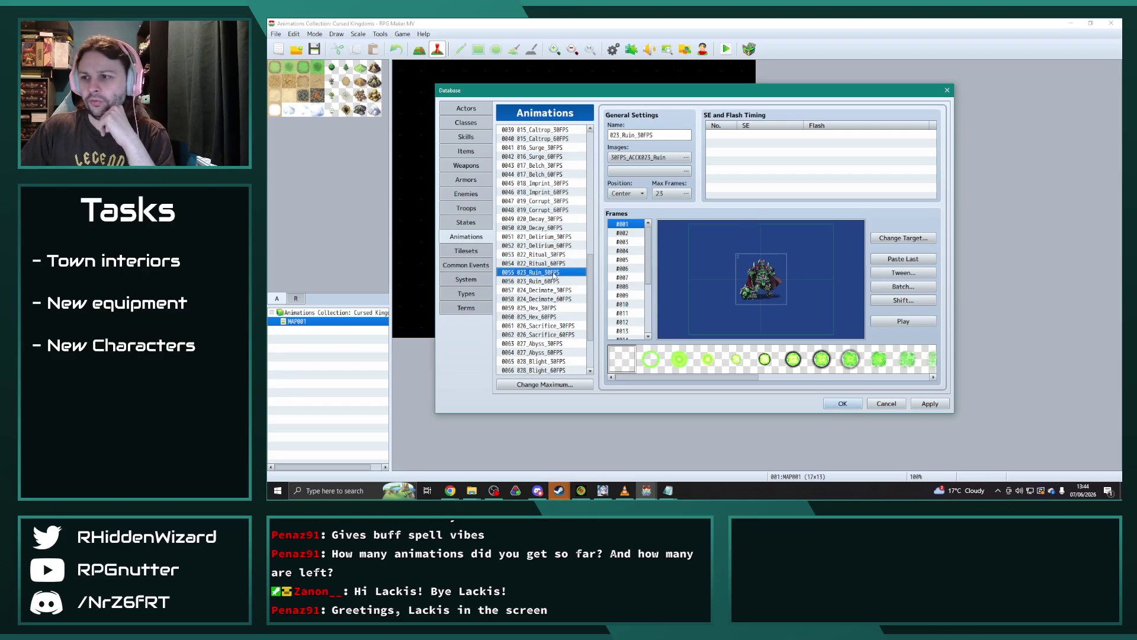
left_click(902, 286)
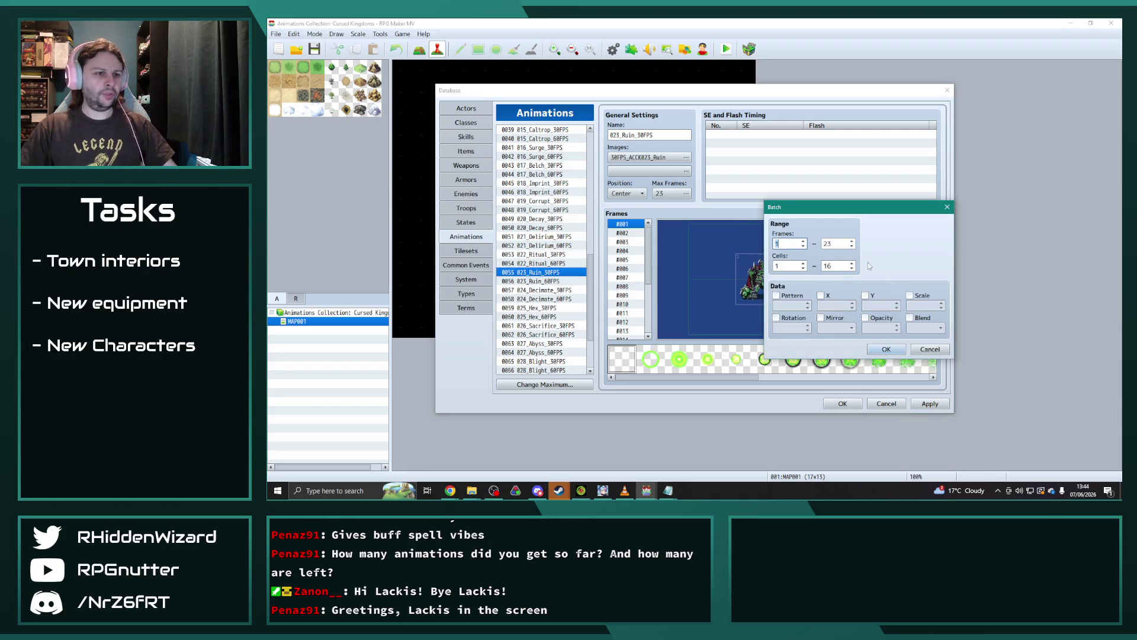
left_click(910, 295)
left_click(910, 318)
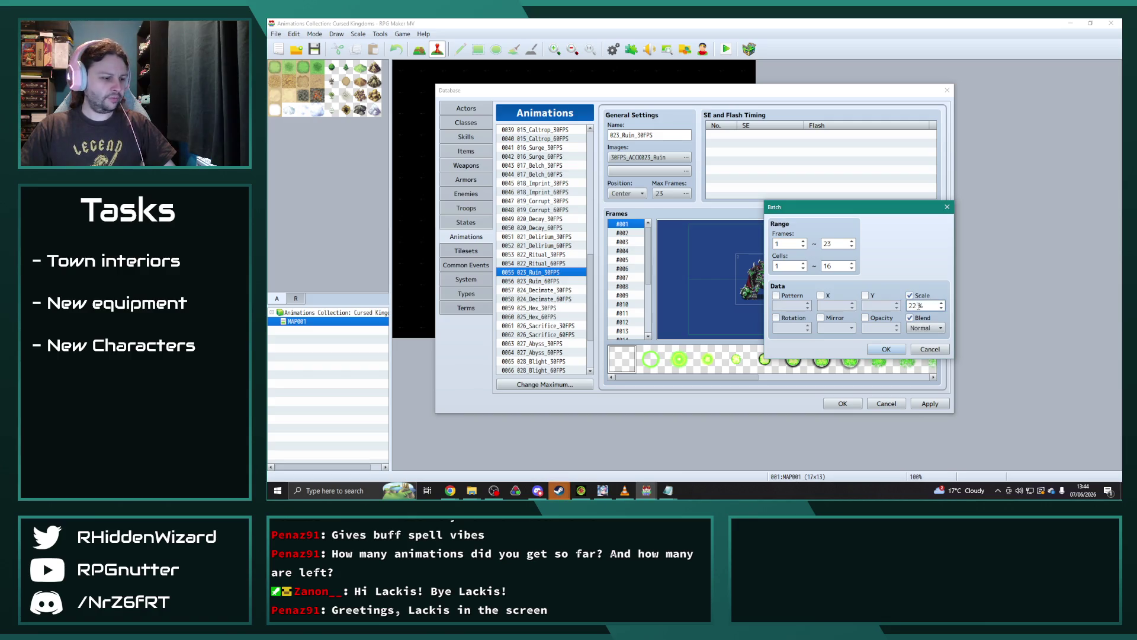
left_click(886, 349)
left_click(919, 321)
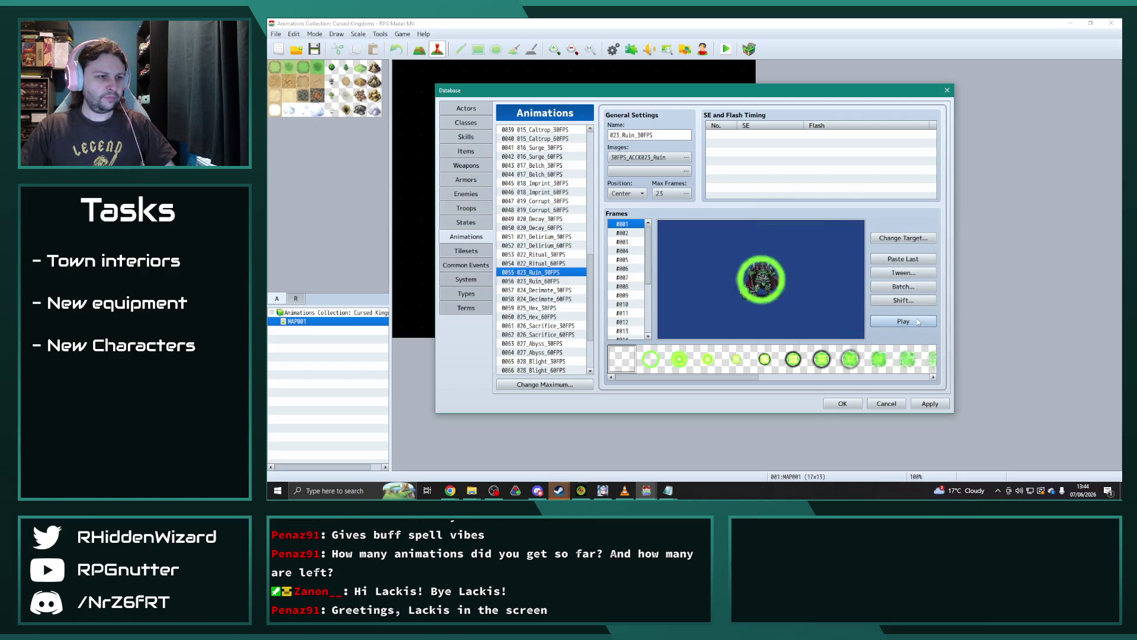
left_click(918, 322)
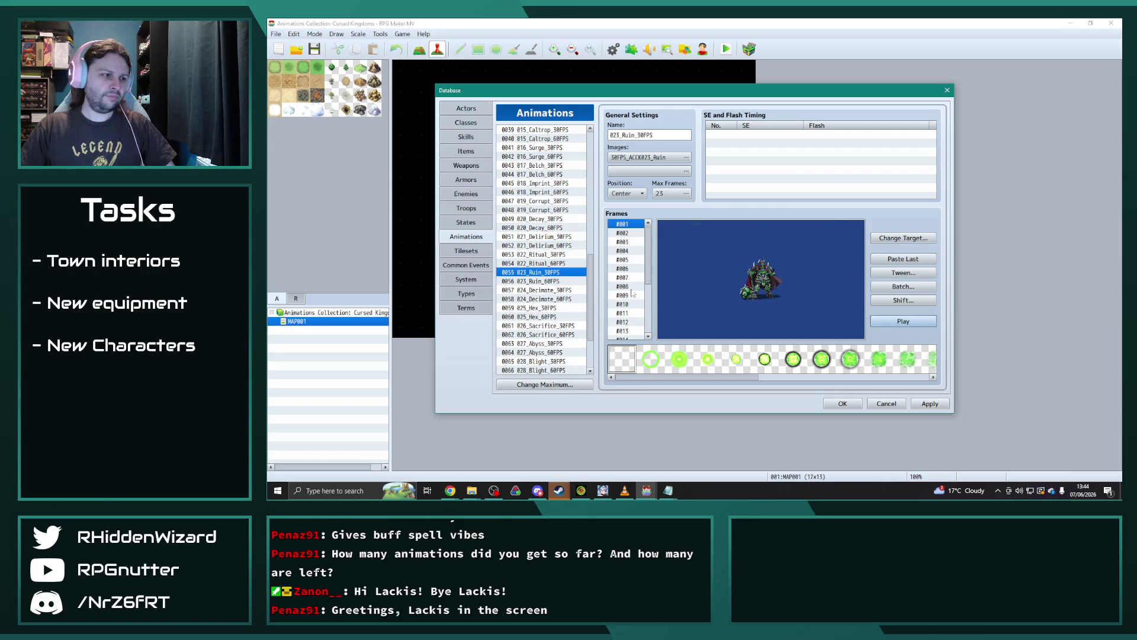
key("alt+Tab")
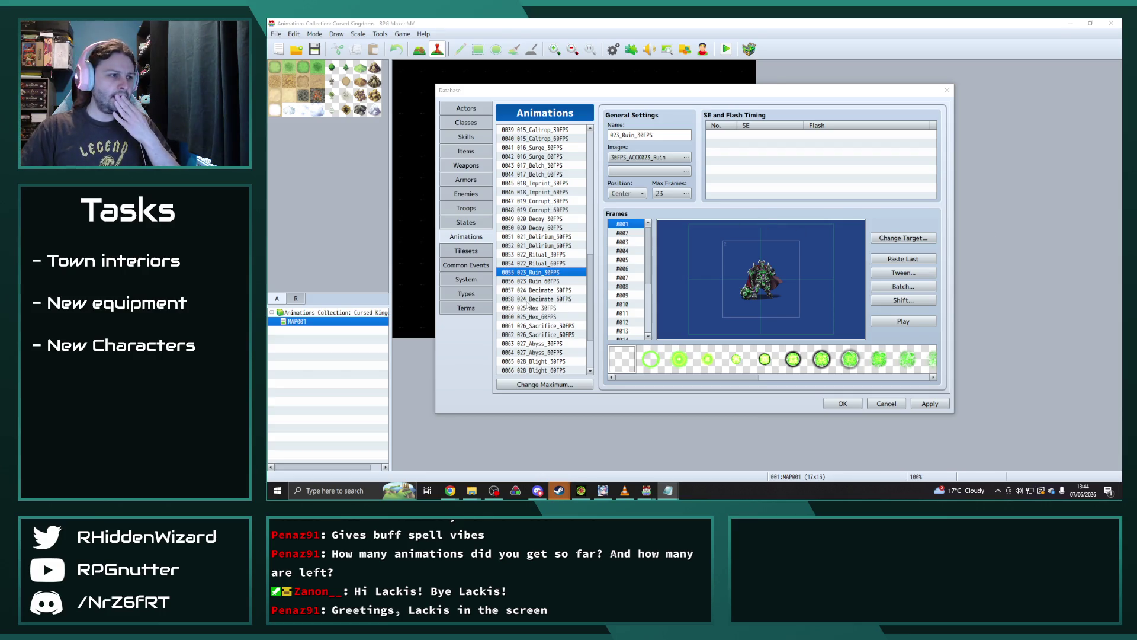
Step: Preview the Decimate, Hex and Sacrifice 30FPS animations, then select 027_Abyss_30FPS
left_click(546, 290)
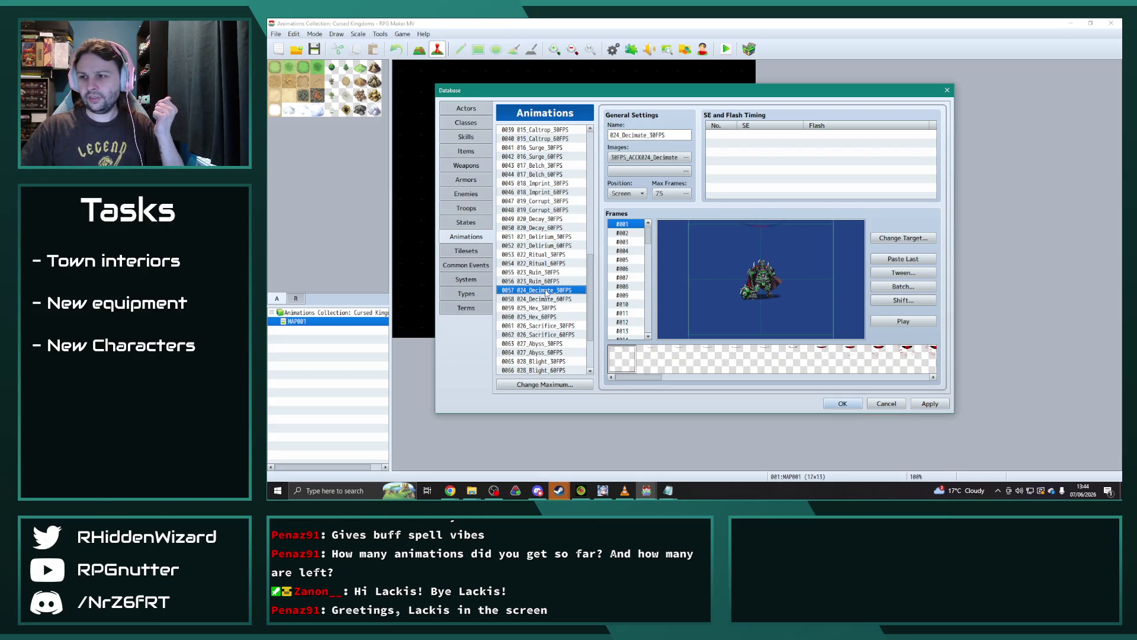
left_click(902, 321)
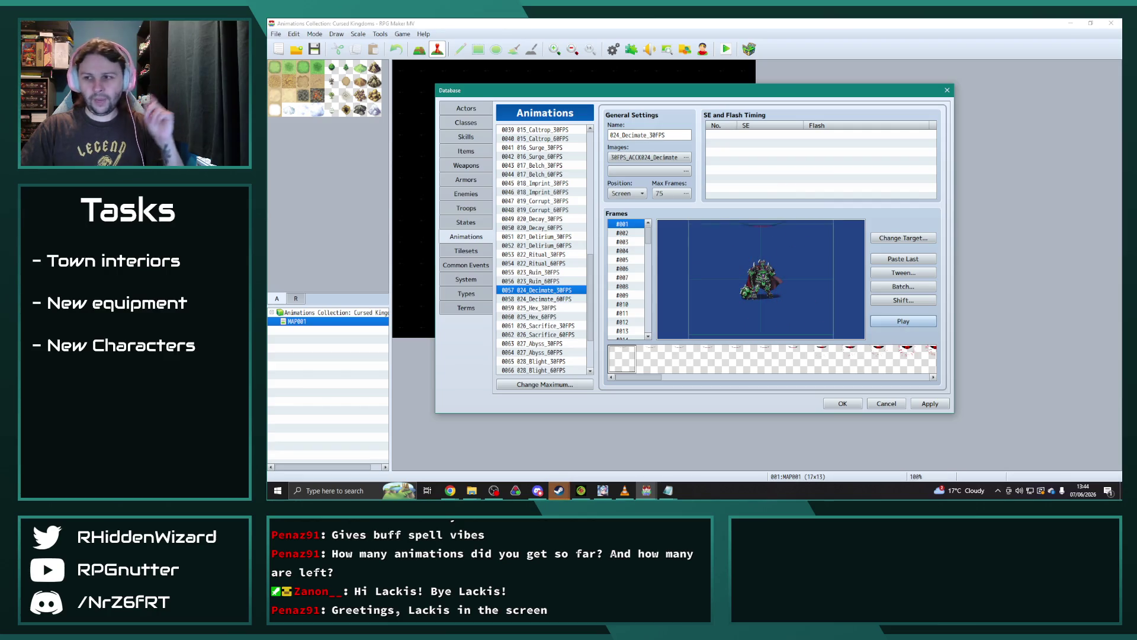
key("alt+Tab")
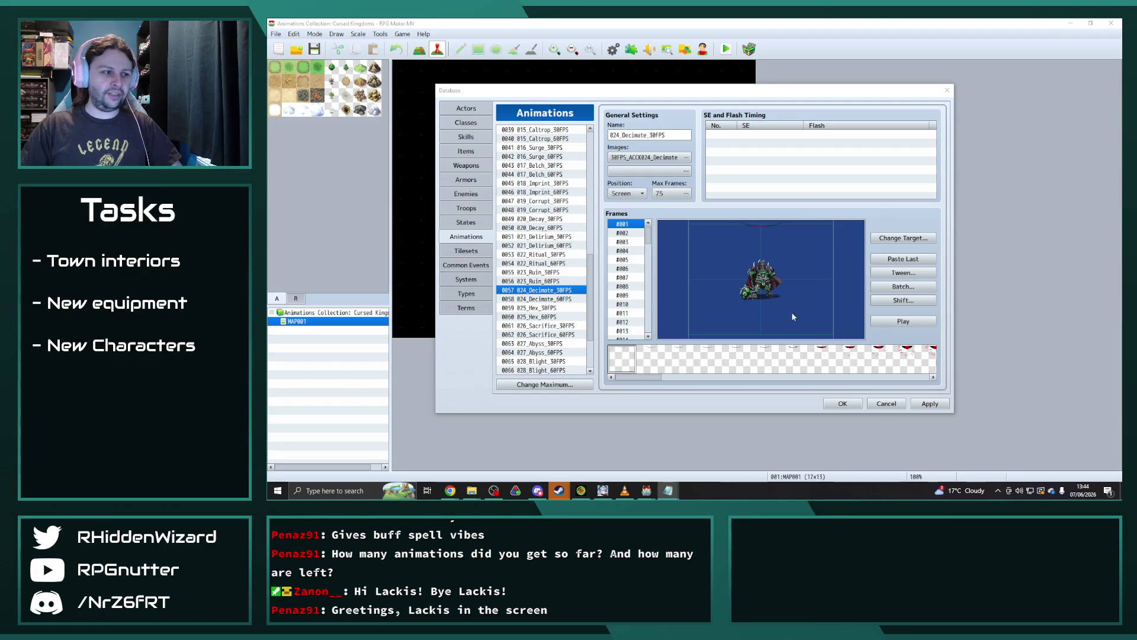
scroll(503, 316, "down", 2)
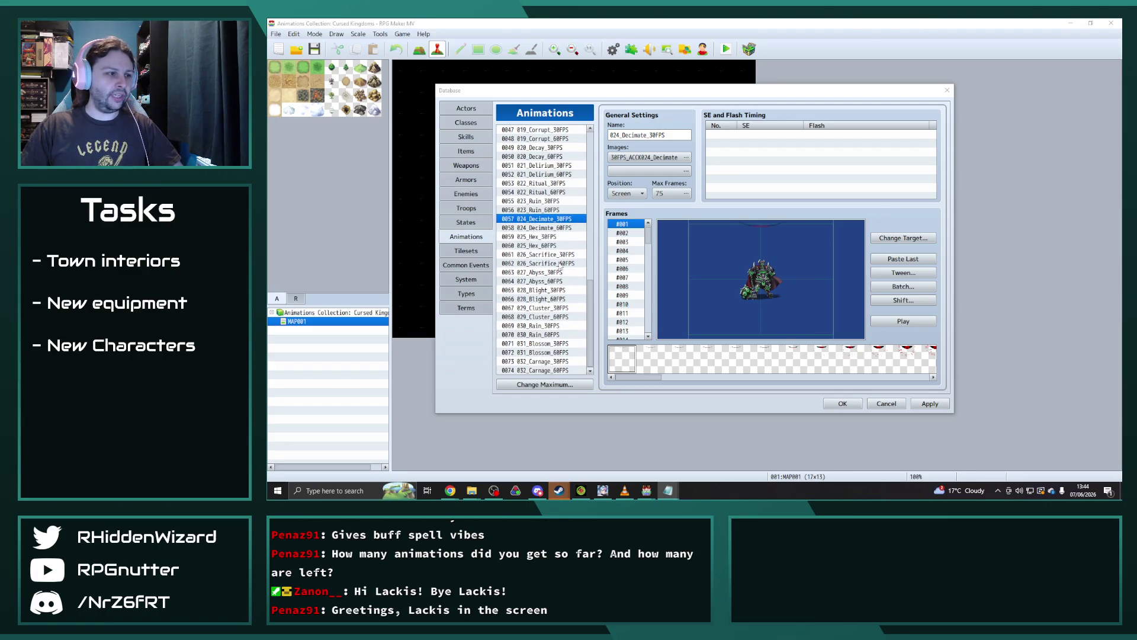
left_click(547, 237)
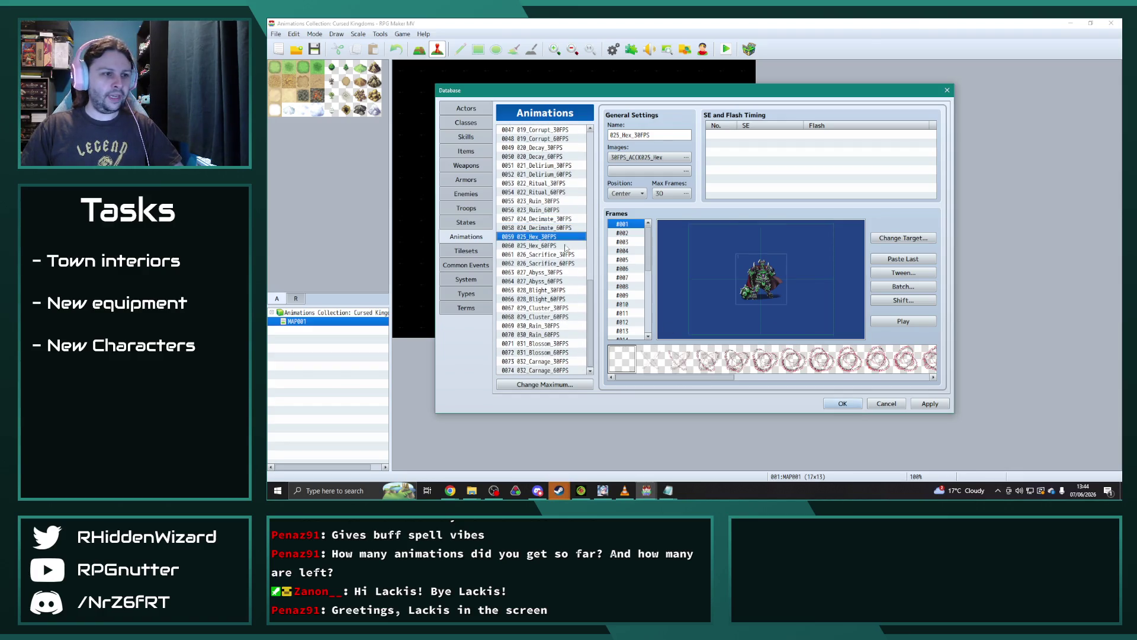
left_click(911, 321)
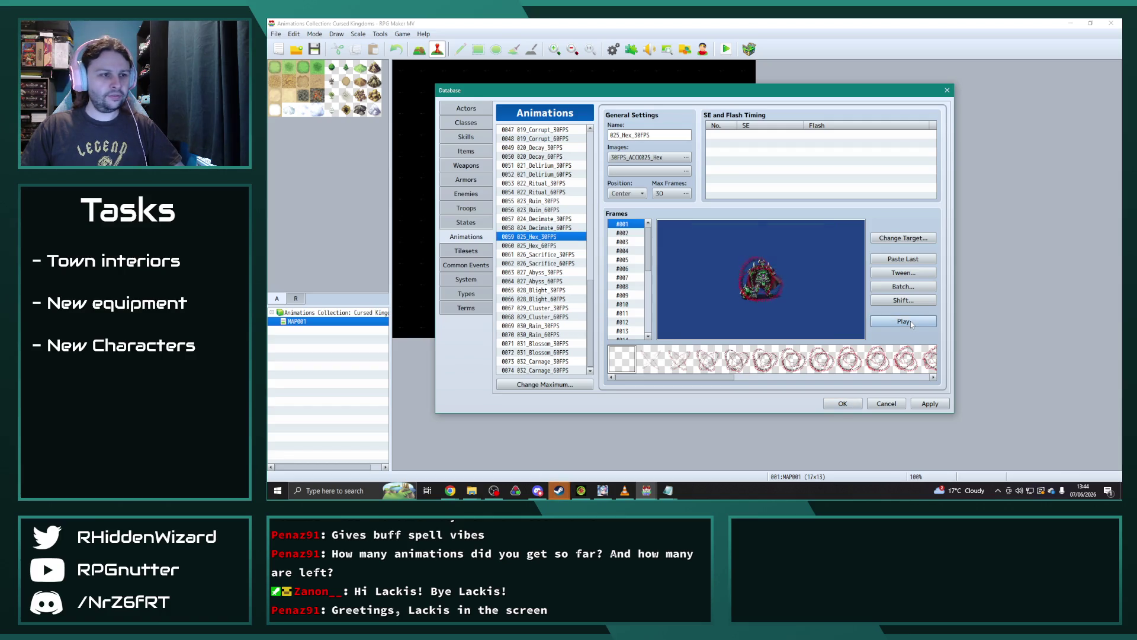
key("Down")
key("Down")
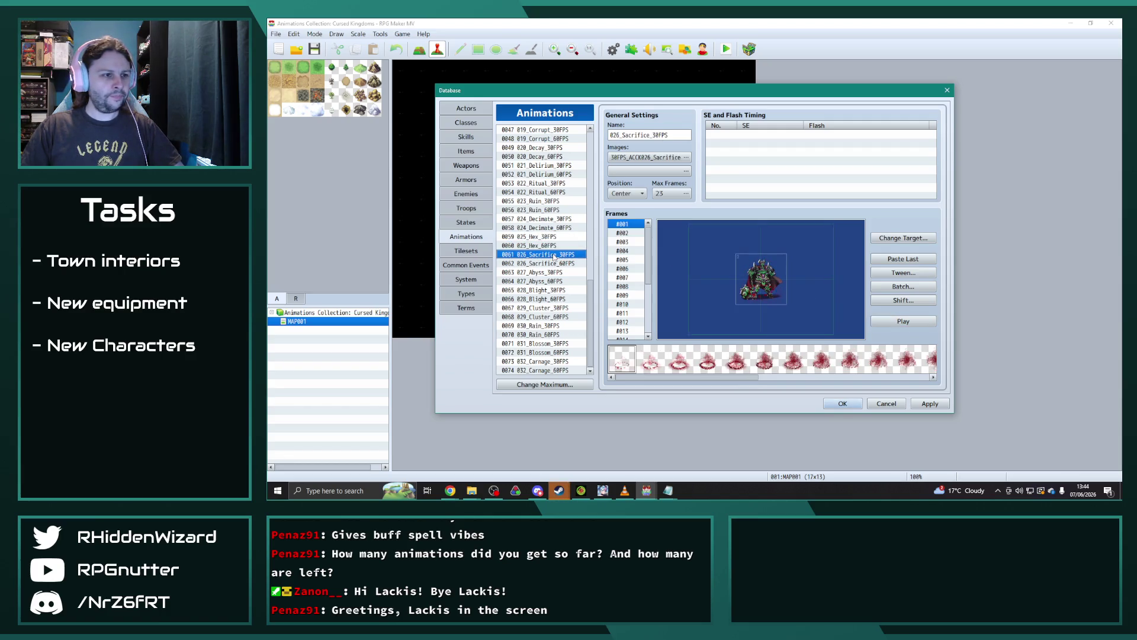
left_click(904, 321)
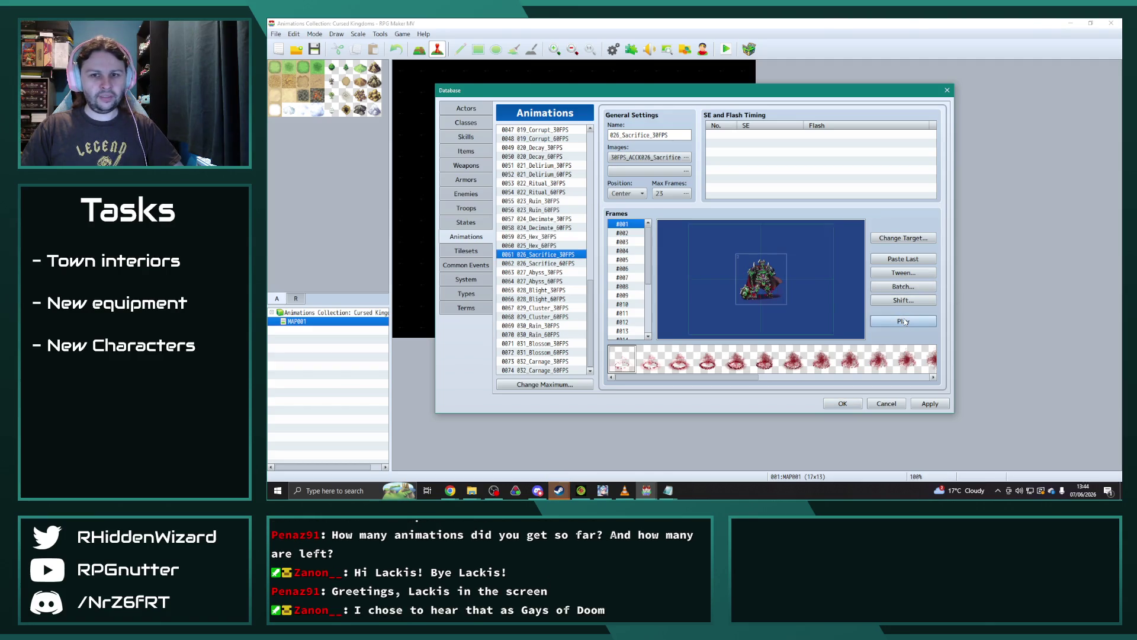
left_click(542, 273)
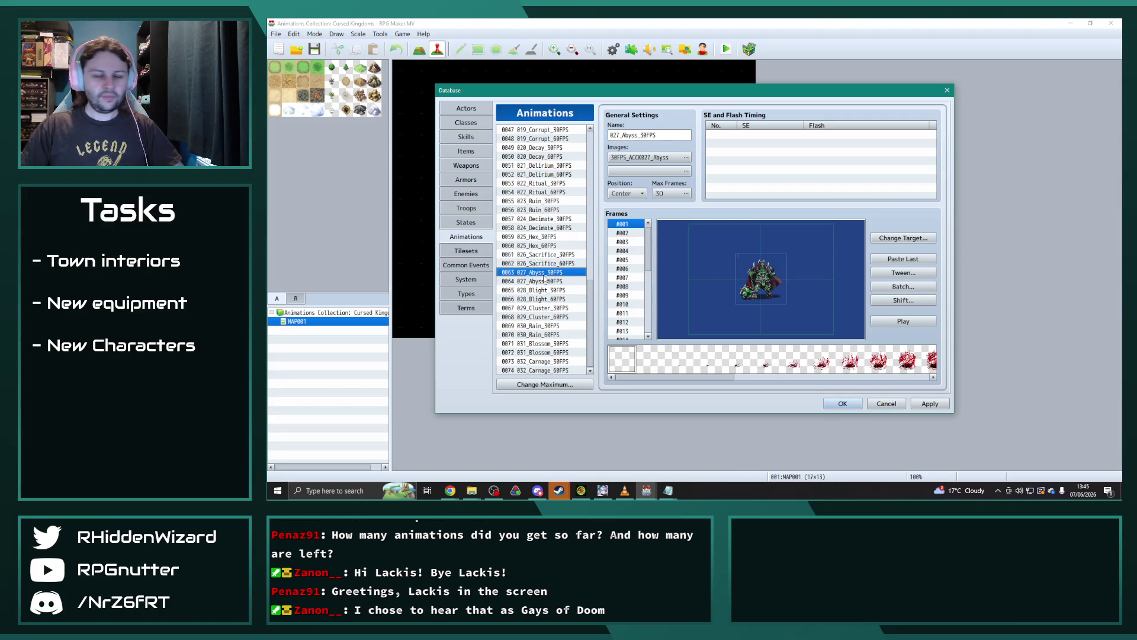
Step: Batch-scale every 027_Abyss_30FPS frame to 200% with Normal blending
left_click(903, 287)
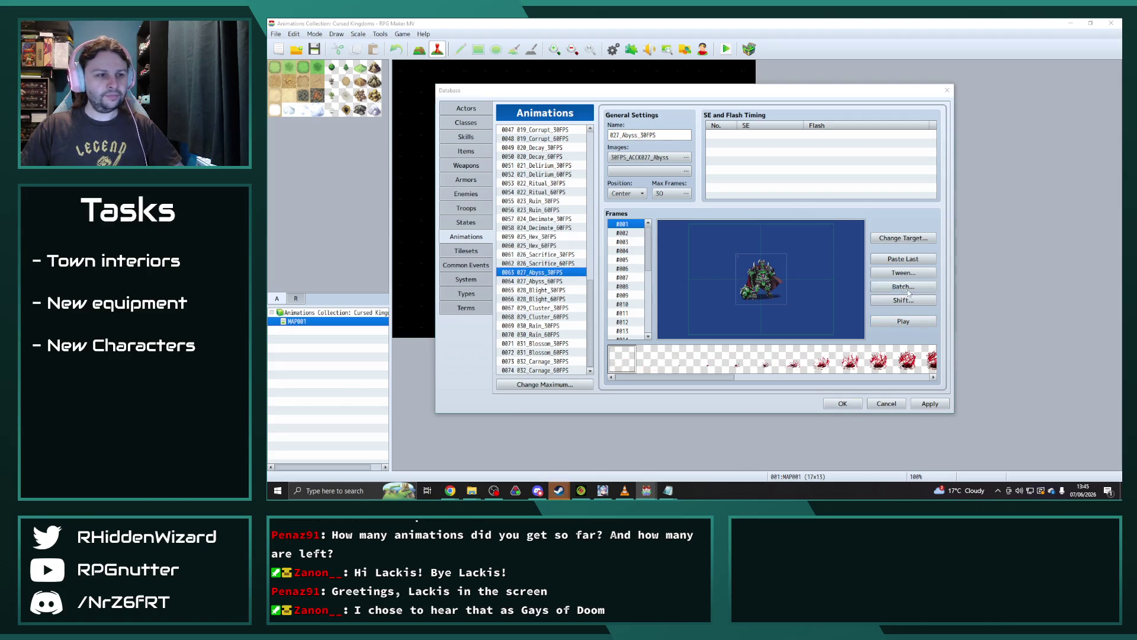
left_click(910, 318)
double_click(914, 305)
type("2")
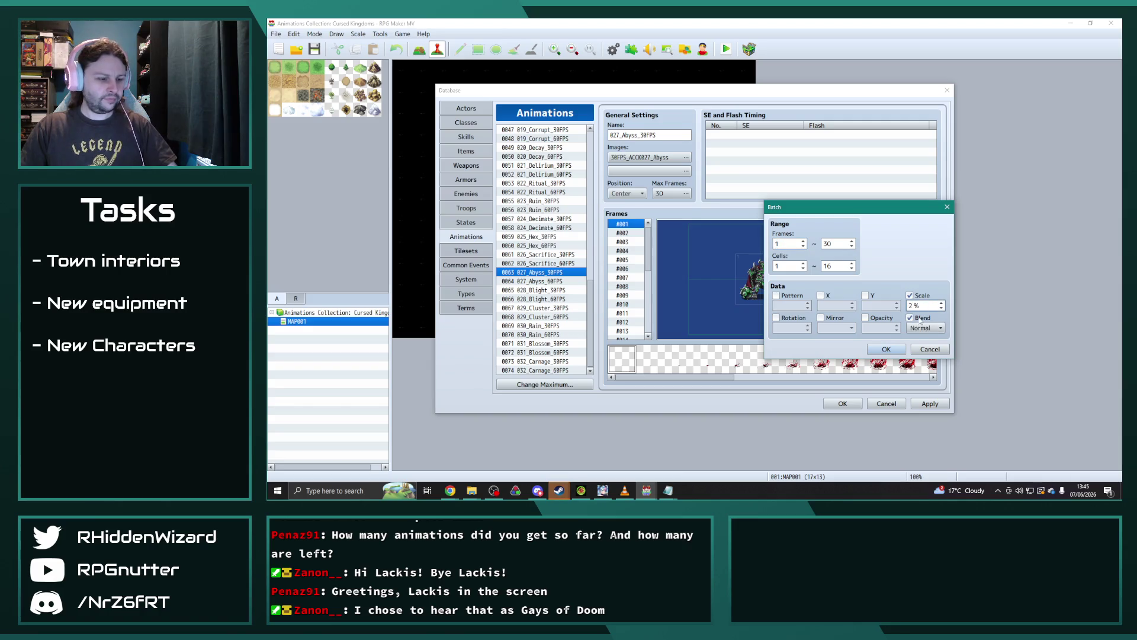
left_click(887, 349)
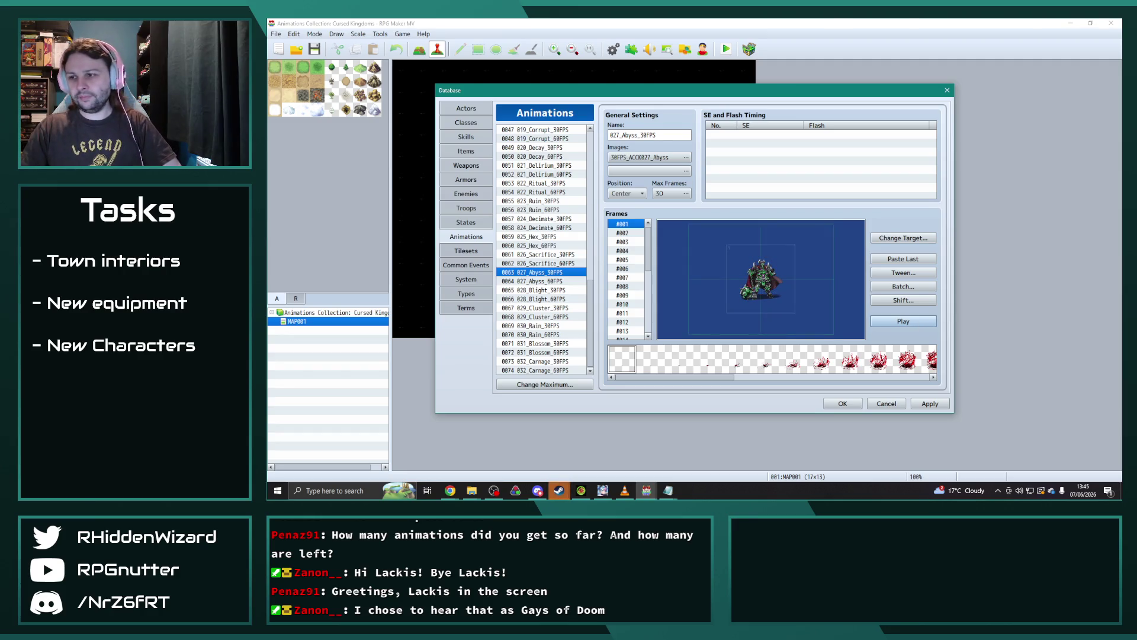
key("alt+Tab")
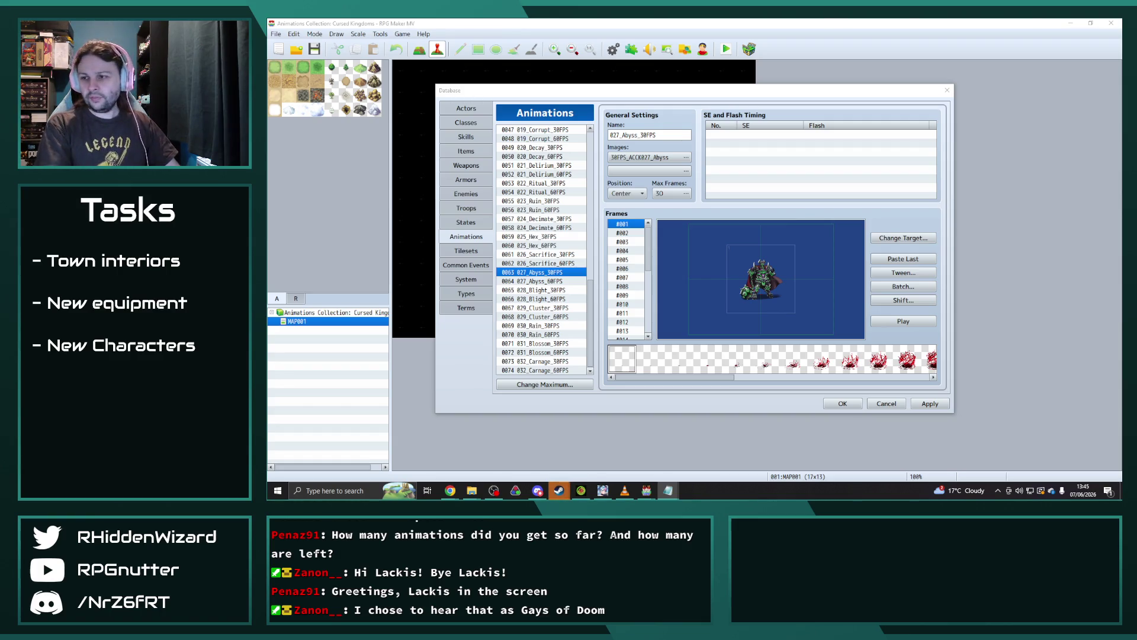
Step: Scale 028_Blight_30FPS frames to 200% with Normal blending and preview it
left_click(538, 289)
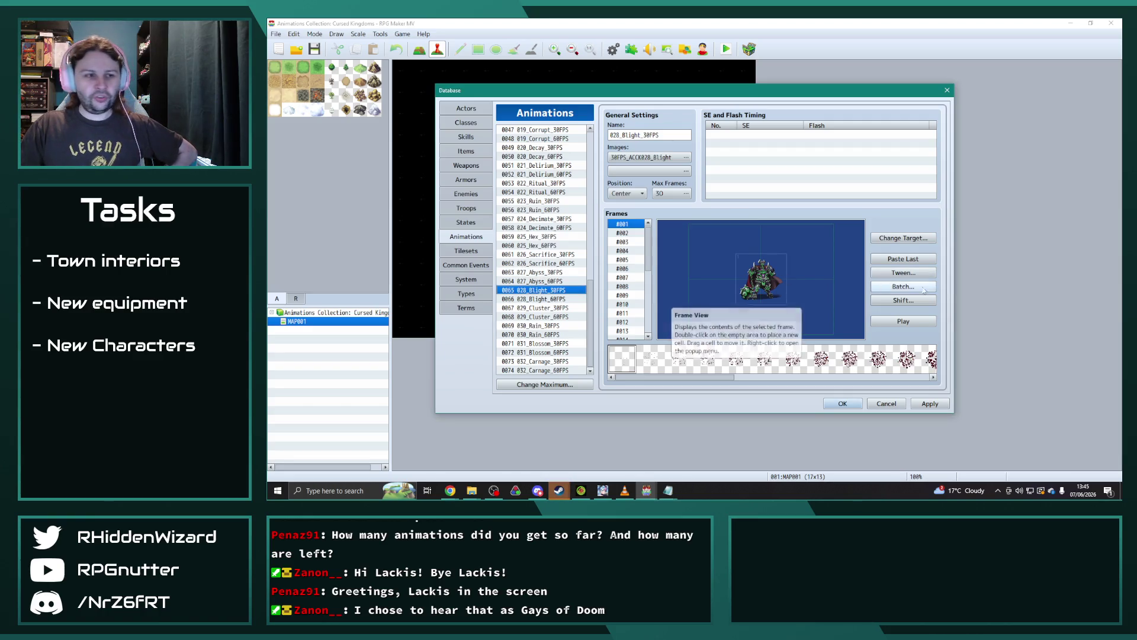
left_click(903, 286)
left_click(910, 295)
left_click(910, 317)
double_click(915, 305)
type("200")
key("Return")
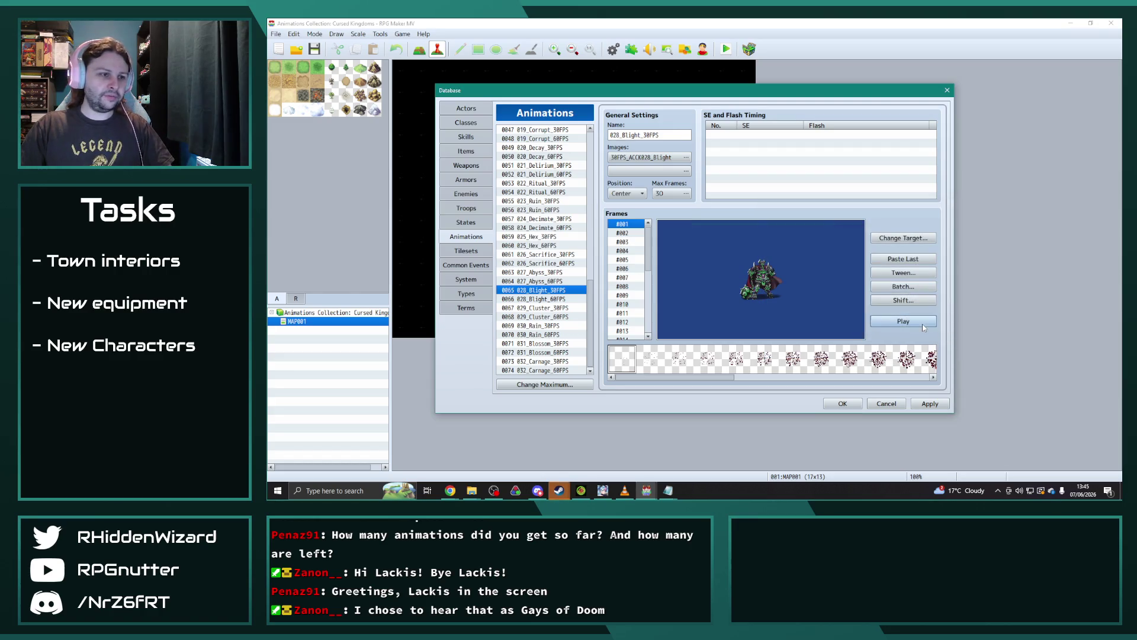
left_click(922, 323)
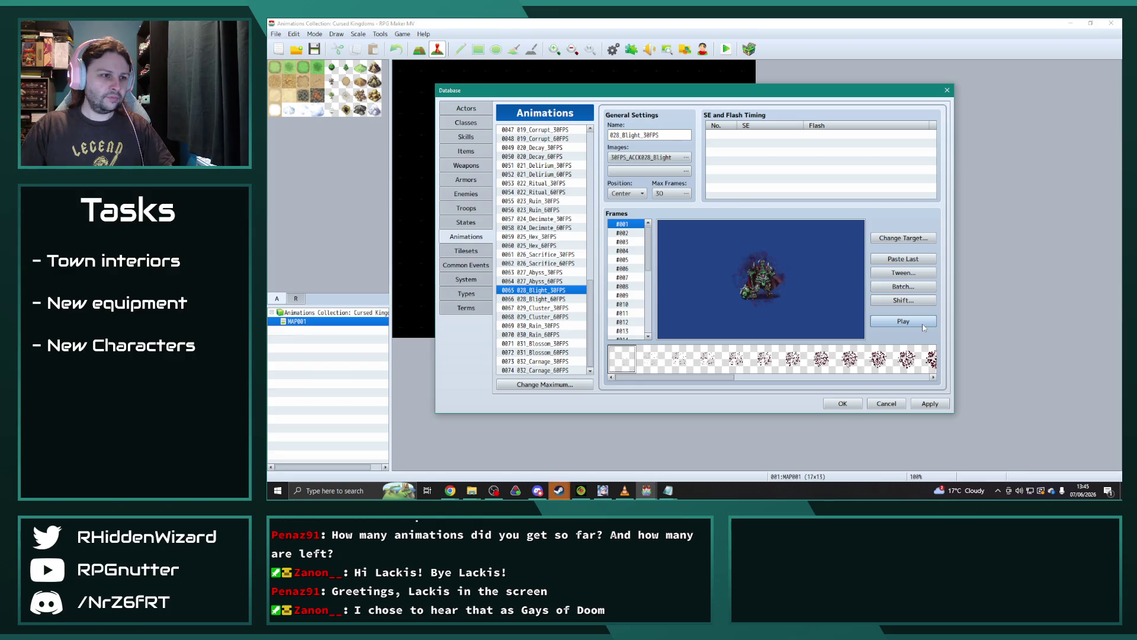
Step: Apply 200% scale and Normal blending to all 029_Cluster_30FPS frames
left_click(550, 308)
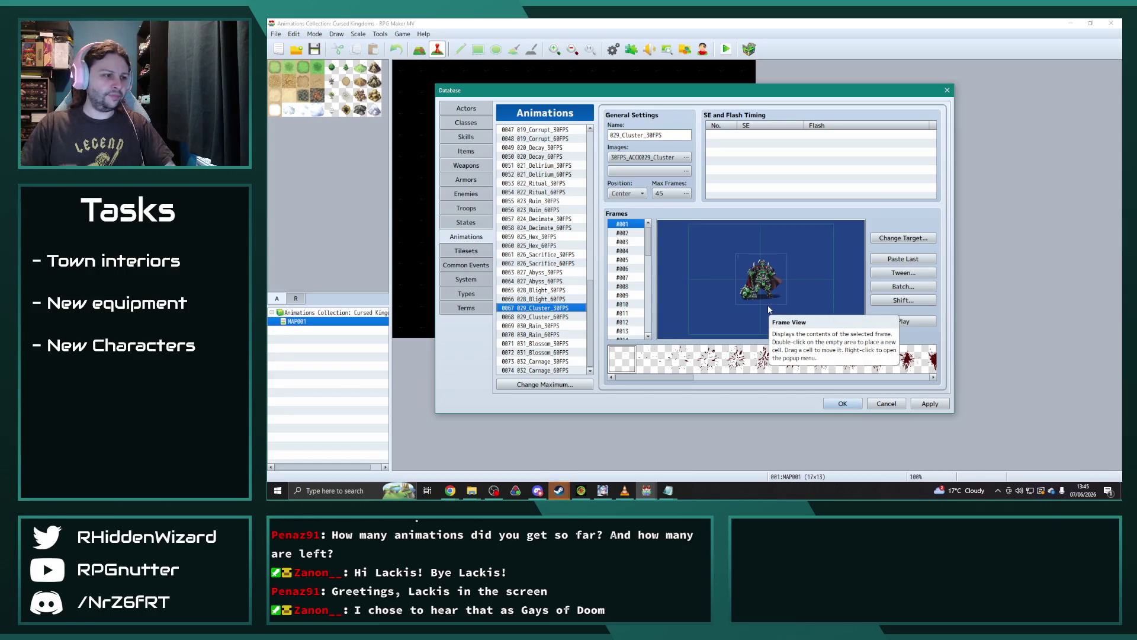
left_click(921, 287)
left_click(910, 295)
left_click(909, 317)
left_click(886, 349)
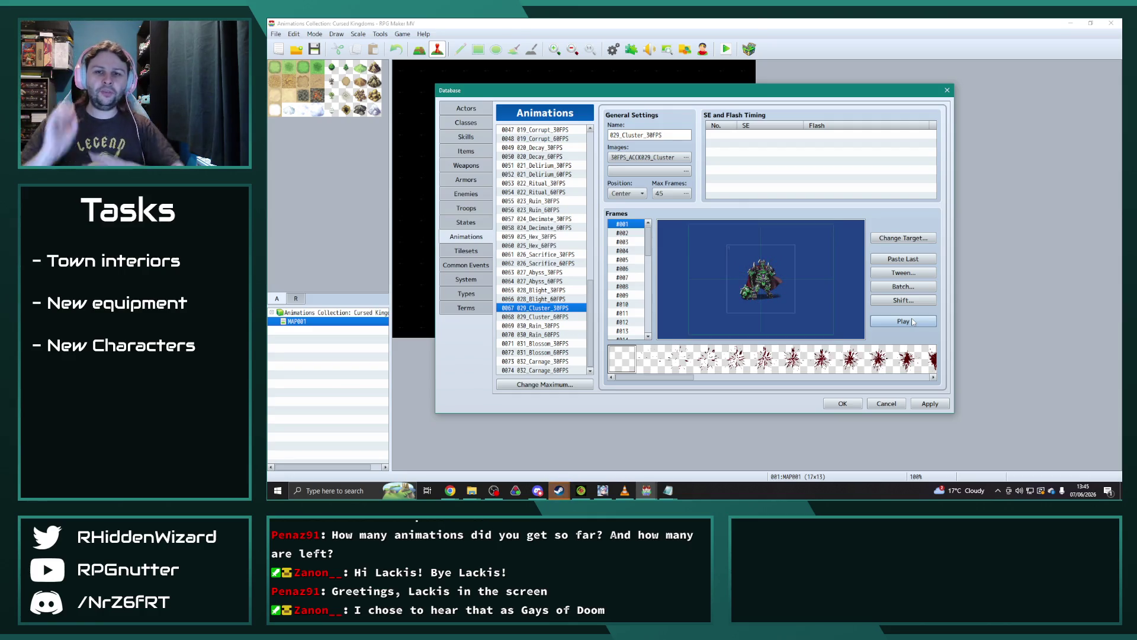
left_click(546, 327)
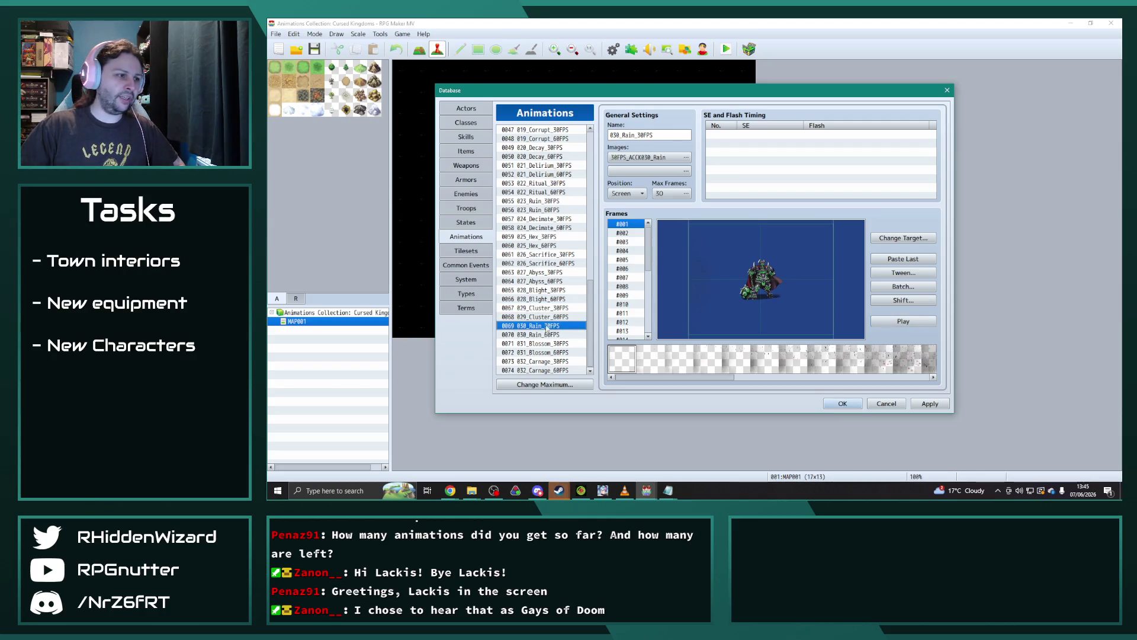
Step: Batch-scale every 030_Rain_30FPS frame with Normal blending
left_click(903, 286)
left_click(909, 295)
left_click(910, 317)
double_click(920, 306)
type("2")
left_click(886, 349)
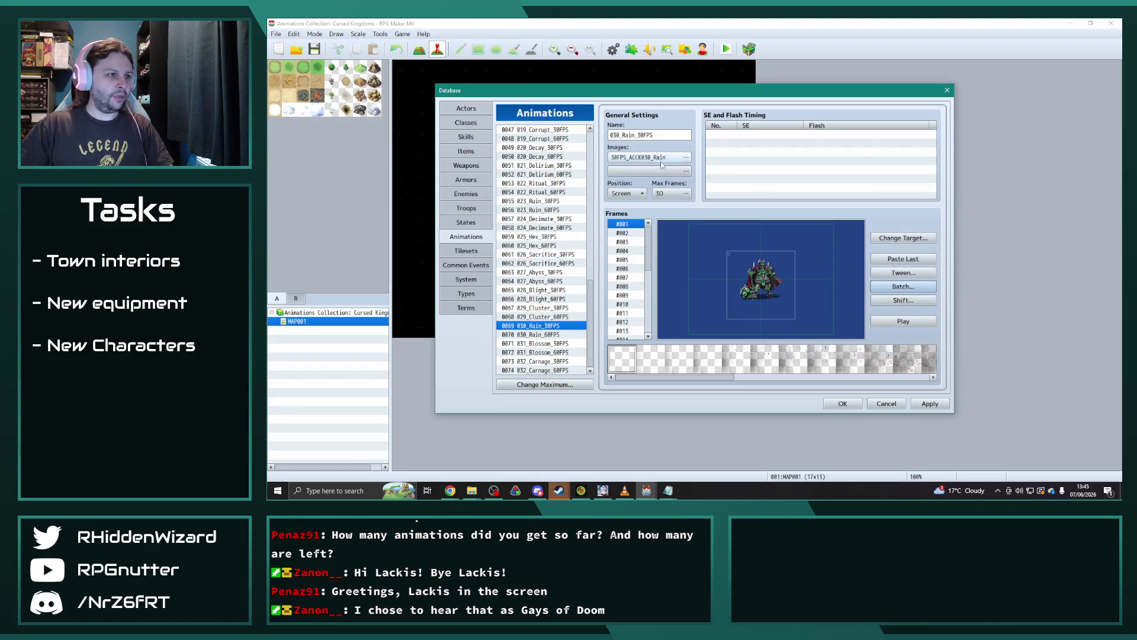
Step: Shift the Rain animation image's hue and preview the retinted rain
left_click(686, 157)
mouse_move(641, 325)
left_mouse_down()
mouse_move(747, 334)
mouse_move(674, 327)
left_mouse_up()
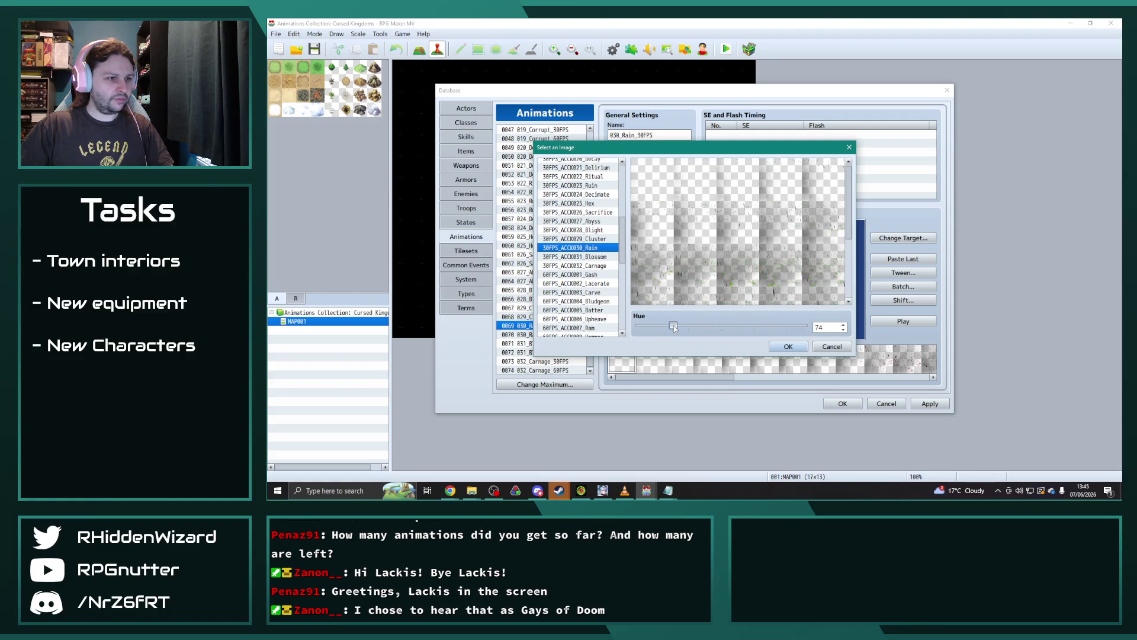
left_click(773, 345)
left_click(933, 324)
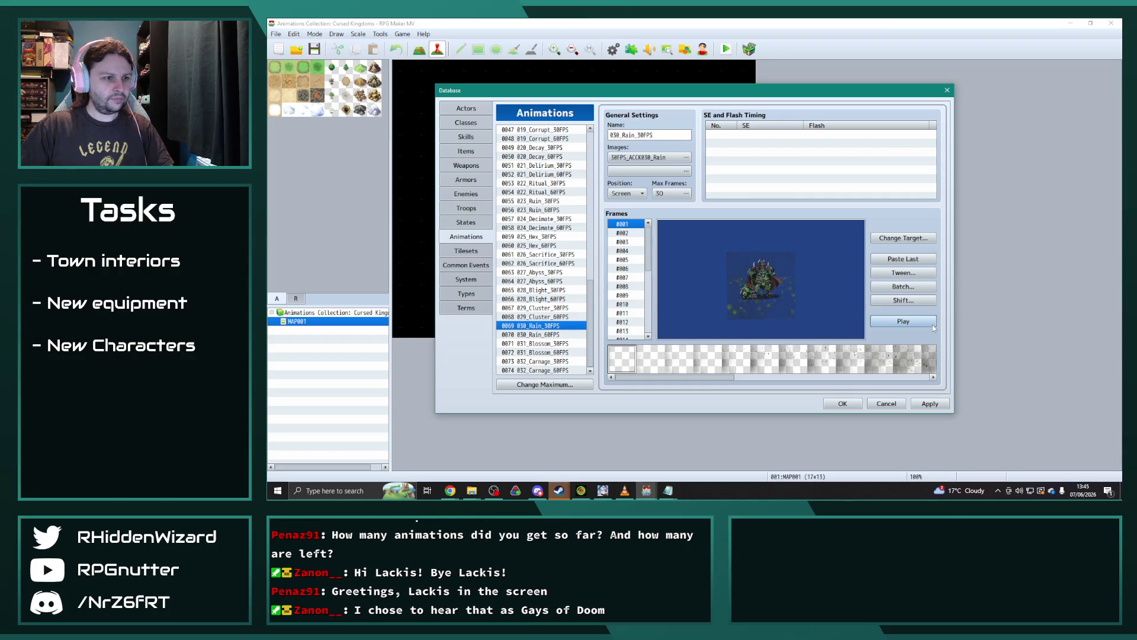
left_click(932, 322)
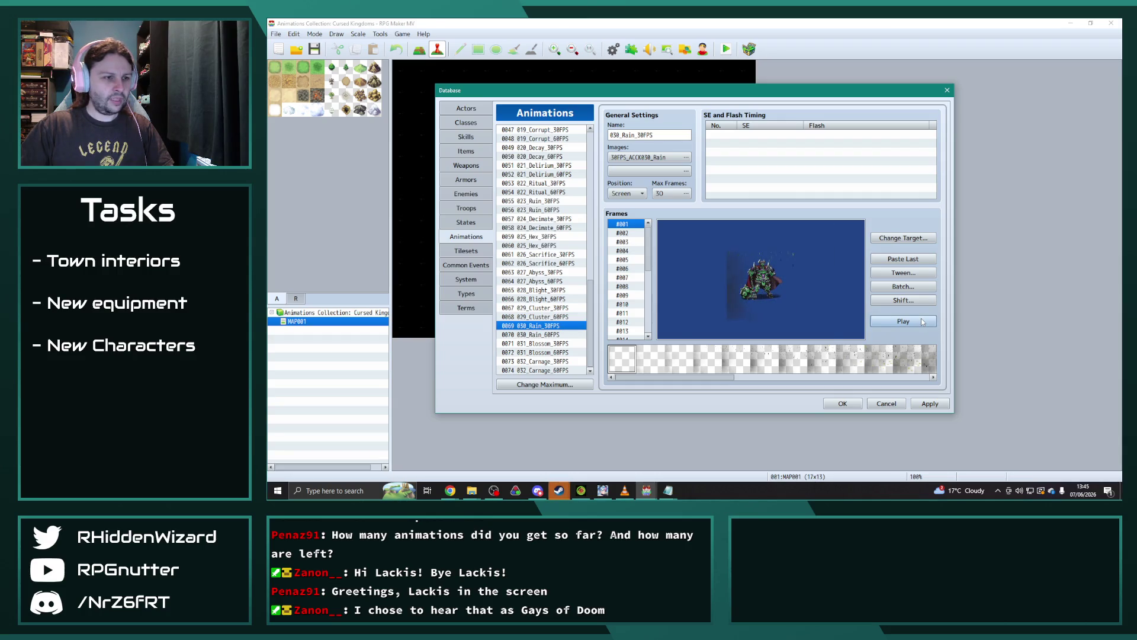
Step: Reapply the Rain batch scale at 500% with Normal blend and replay the preview
left_click(902, 286)
left_click(910, 295)
left_click(909, 318)
left_click(886, 349)
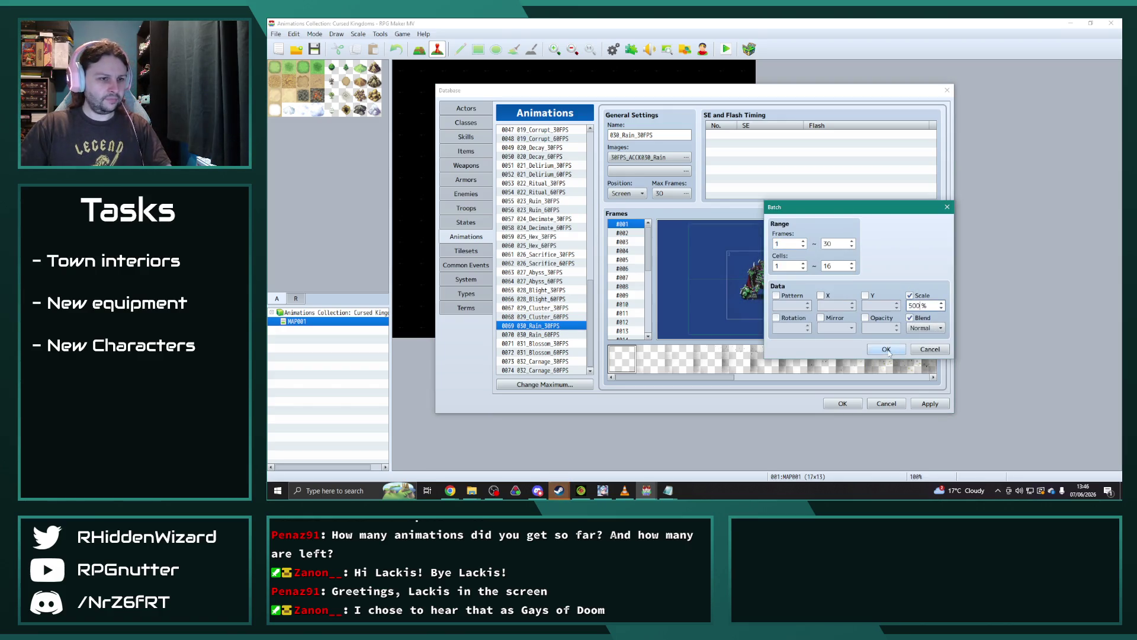
left_click(913, 322)
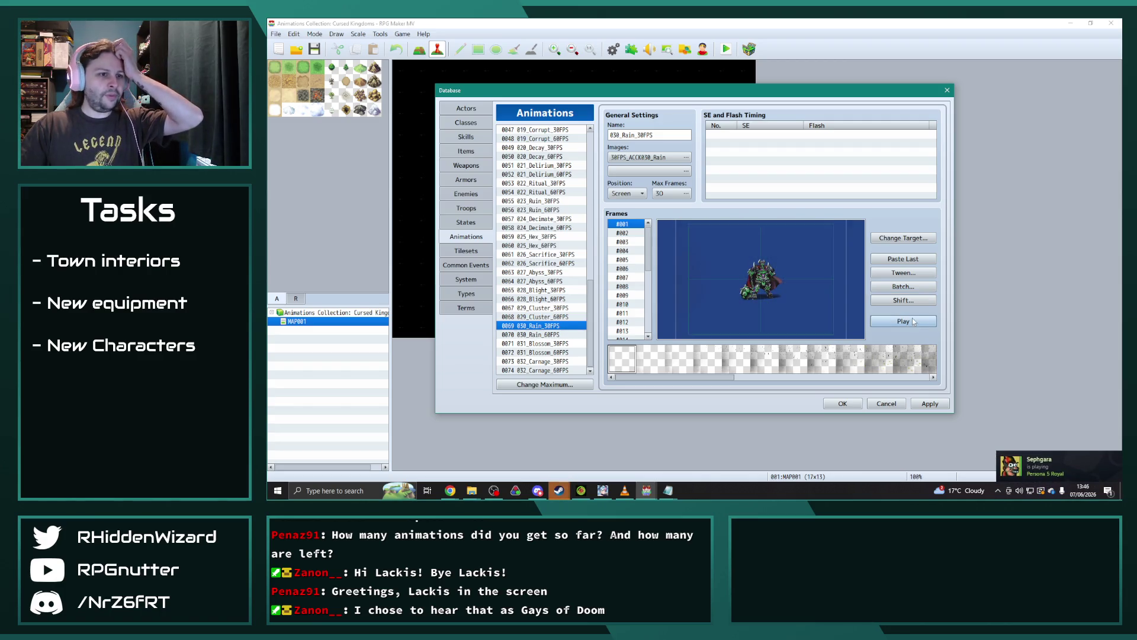
left_click(911, 321)
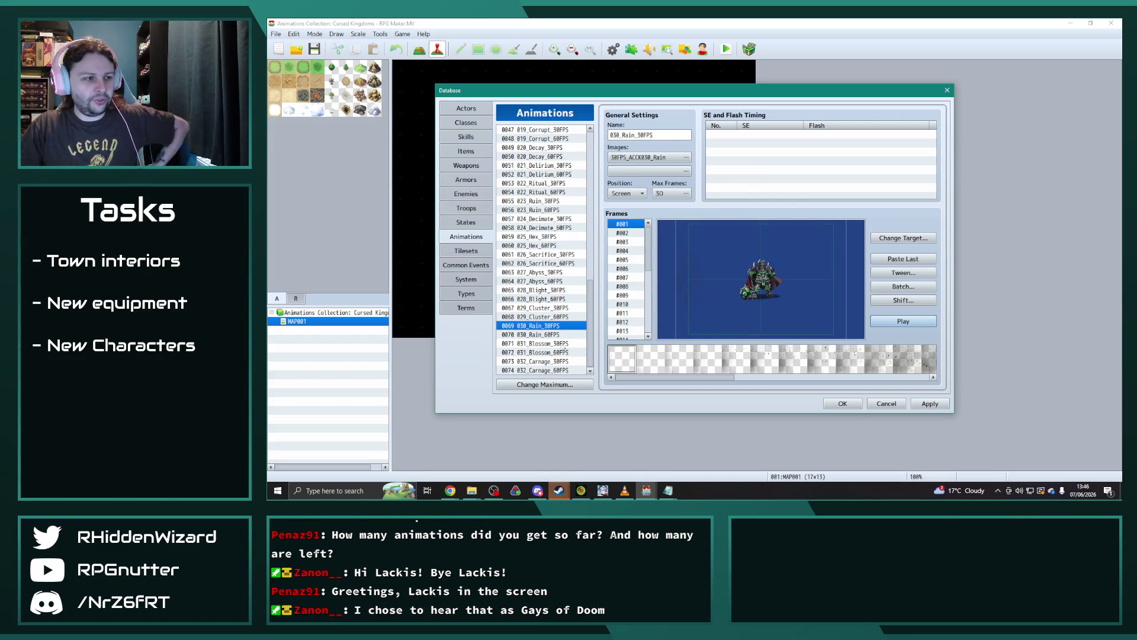
left_click(562, 345)
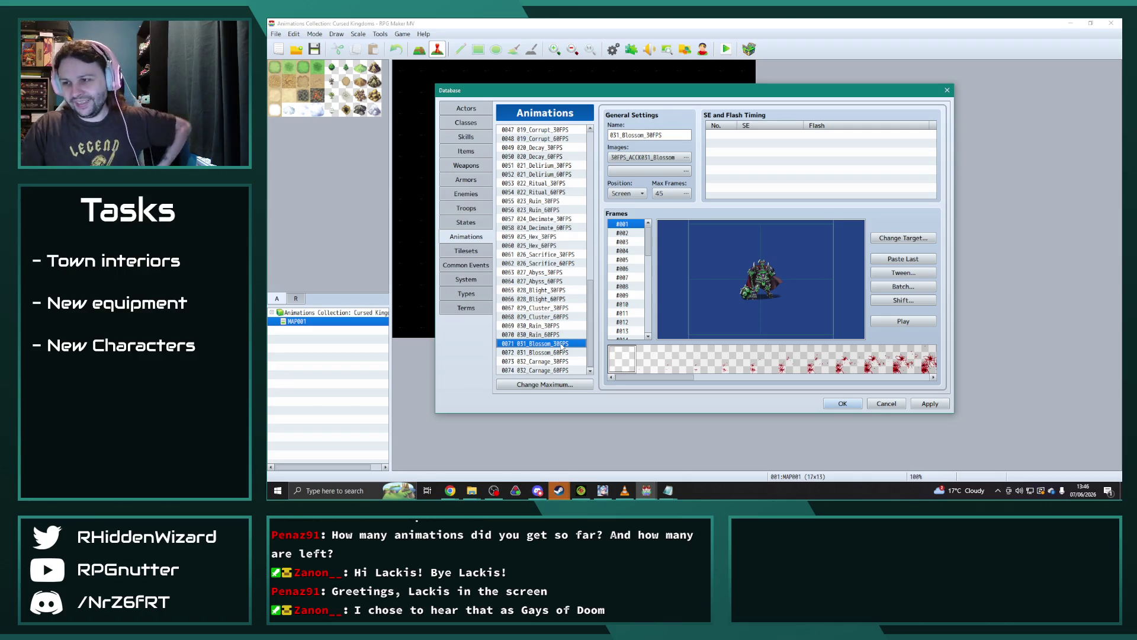
Step: Play the 031_Blossom_30FPS animation preview
left_click(915, 322)
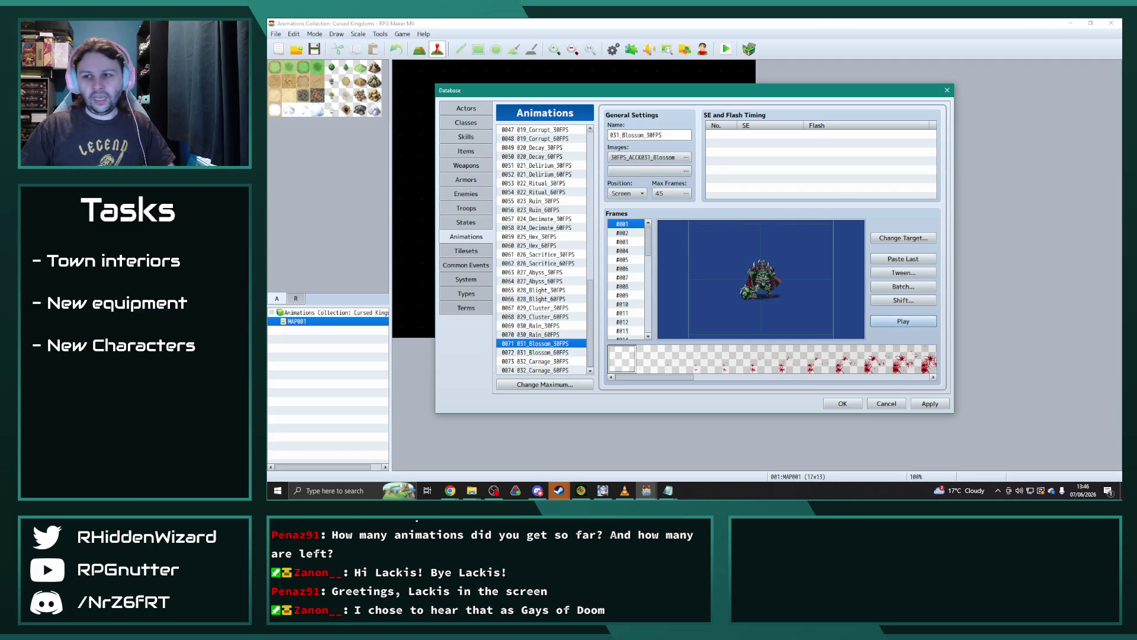
key("alt+Tab")
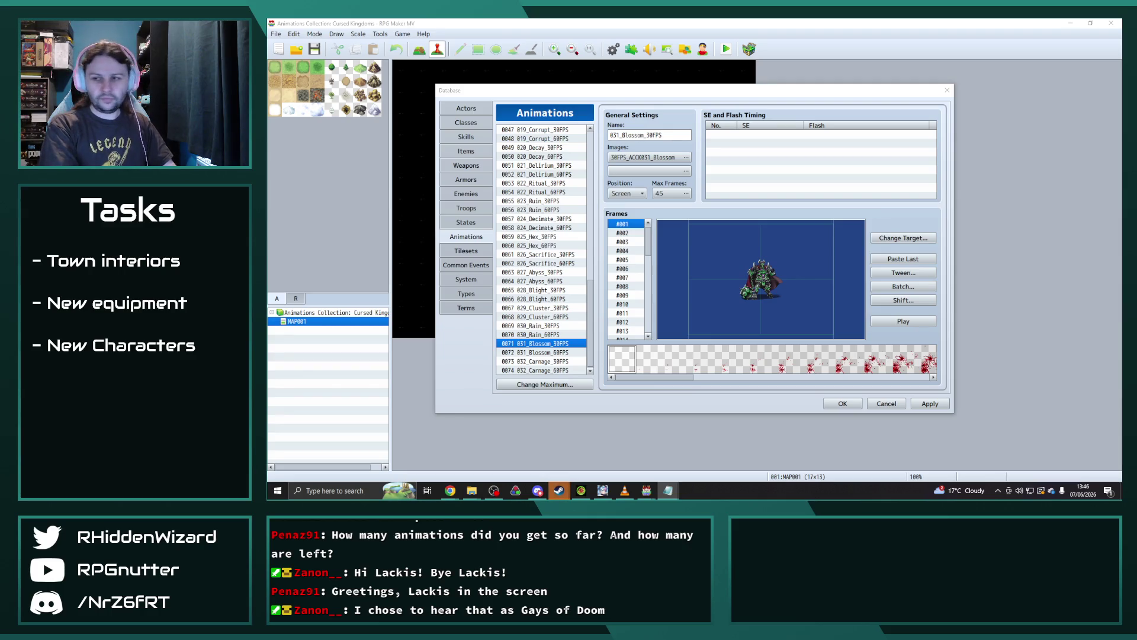
key("alt+Tab")
Step: Leave 032_Carnage_30FPS unscaled in Batch settings and play its preview
key("Down")
key("Down")
left_click(905, 289)
left_click(910, 295)
left_click(911, 296)
left_click(892, 349)
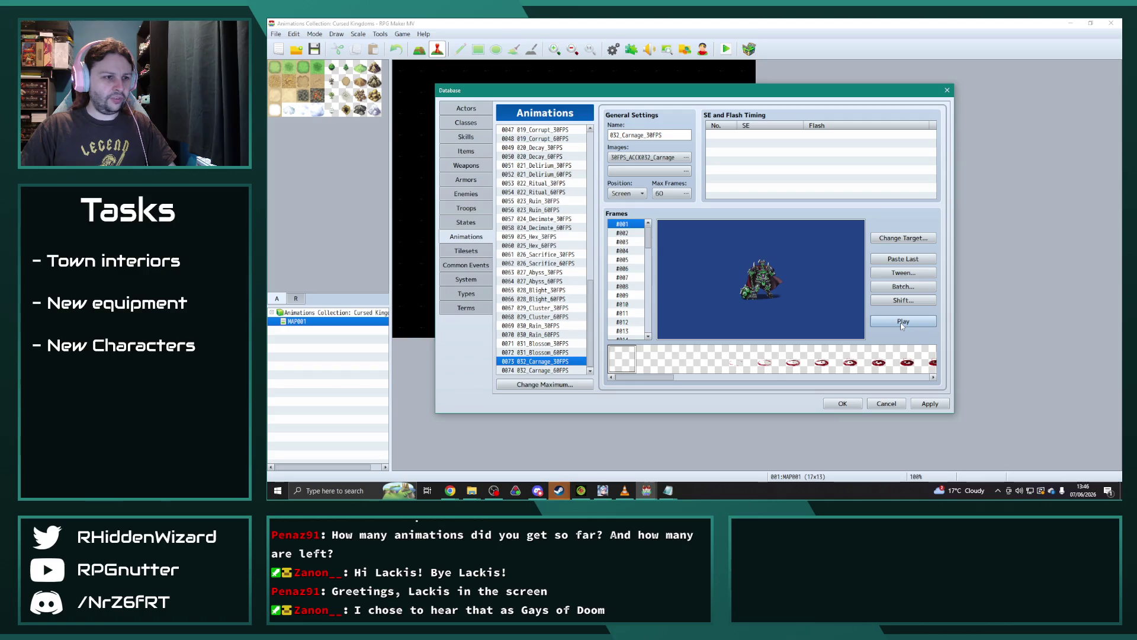
left_click(902, 322)
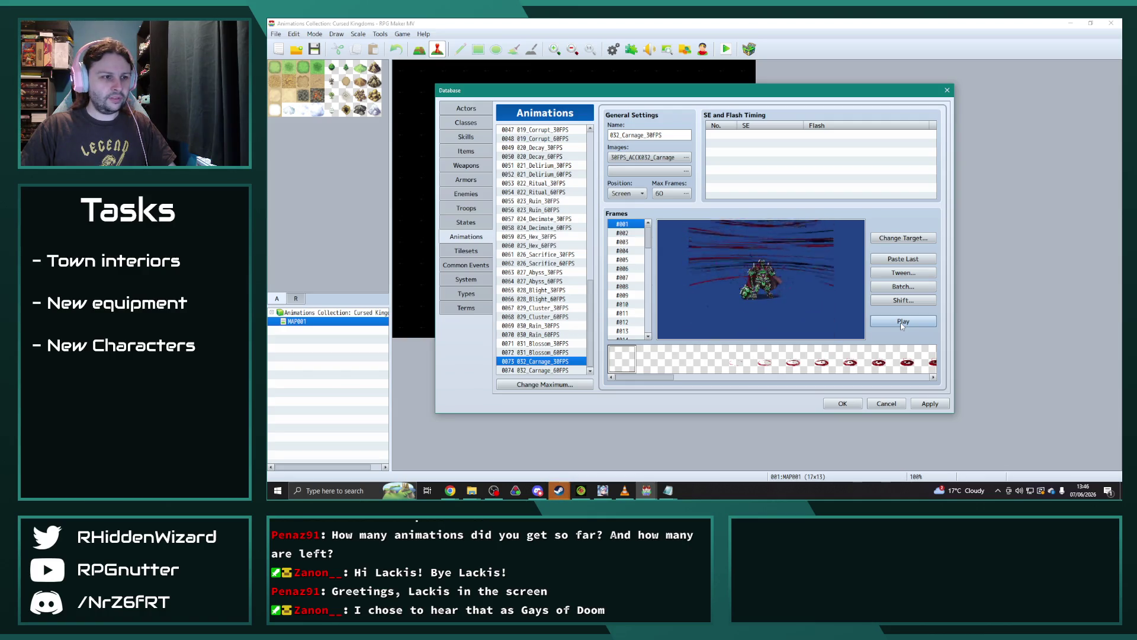
key("alt+Tab")
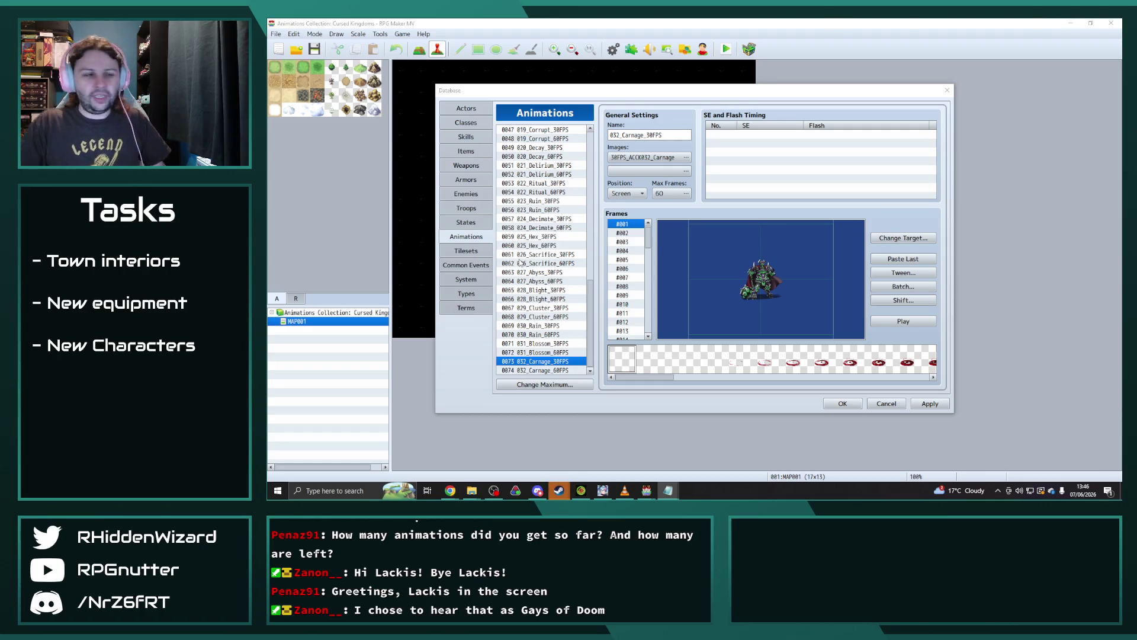
scroll(537, 319, "up", 2)
scroll(538, 318, "up", 5)
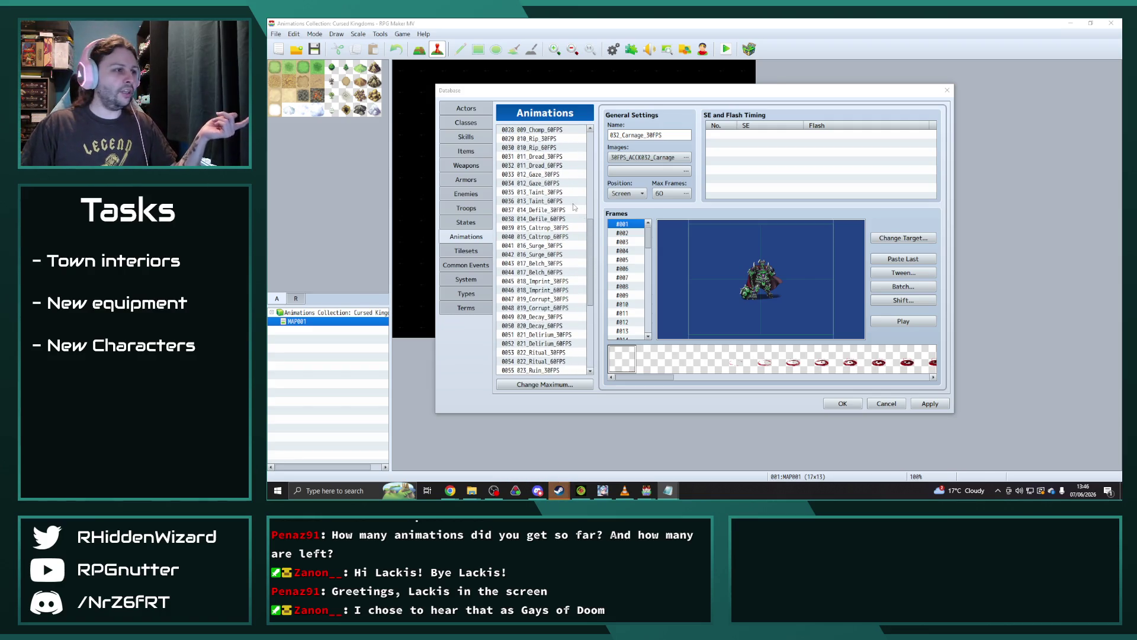
Step: Replay the 013_Taint_30FPS preview, then select 012_Gaze_30FPS
left_click(536, 191)
left_click(923, 327)
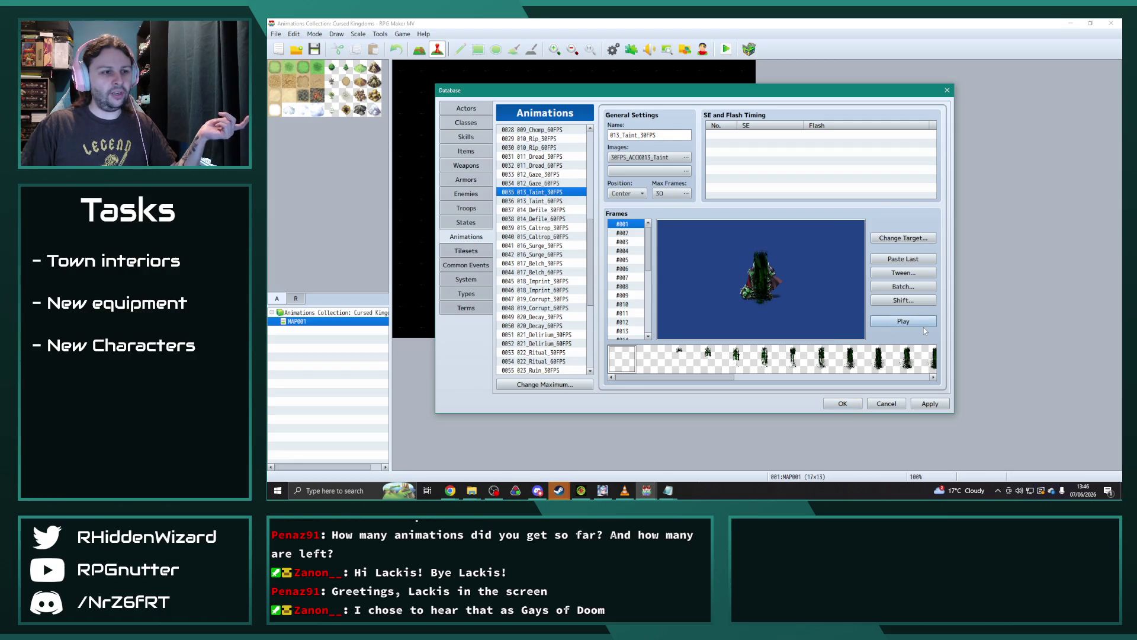
left_click(923, 327)
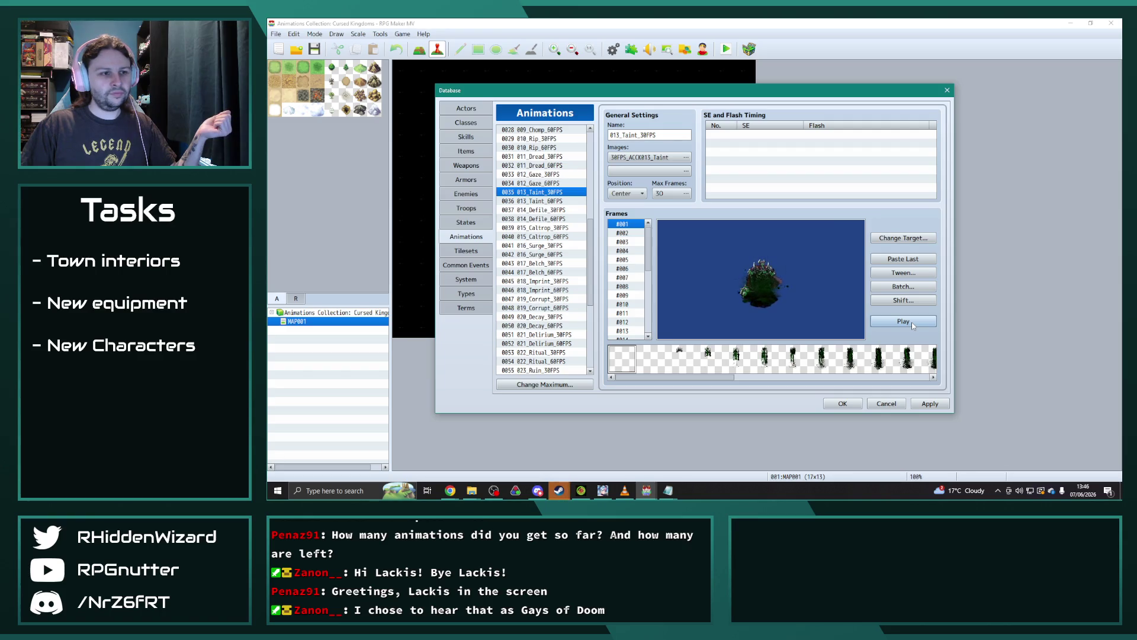
left_click(912, 324)
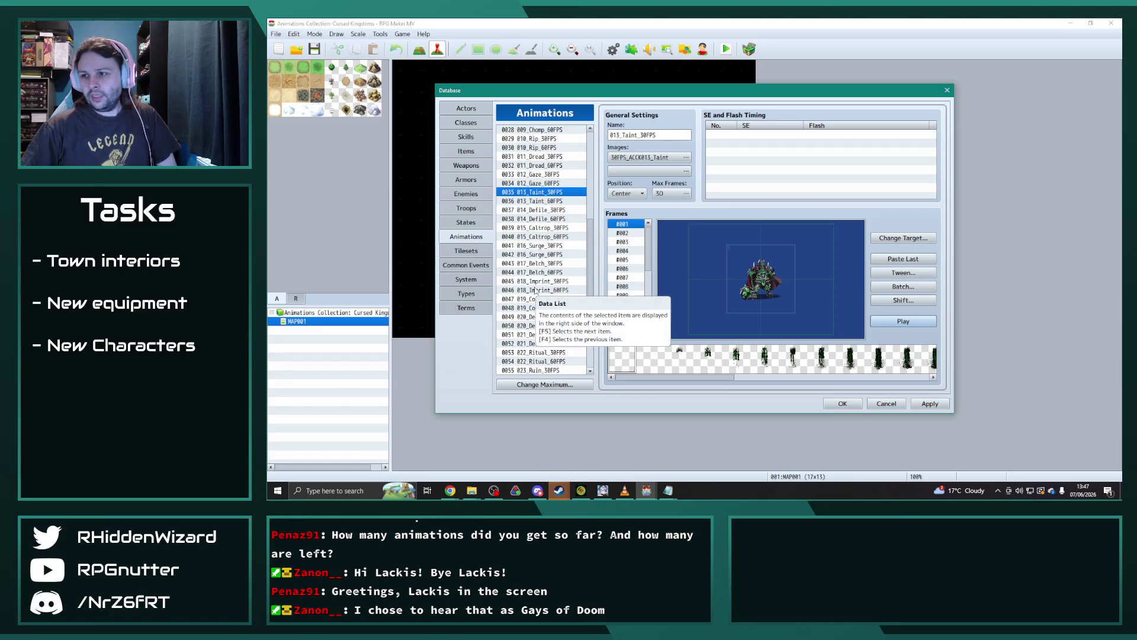
scroll(532, 290, "down", 1)
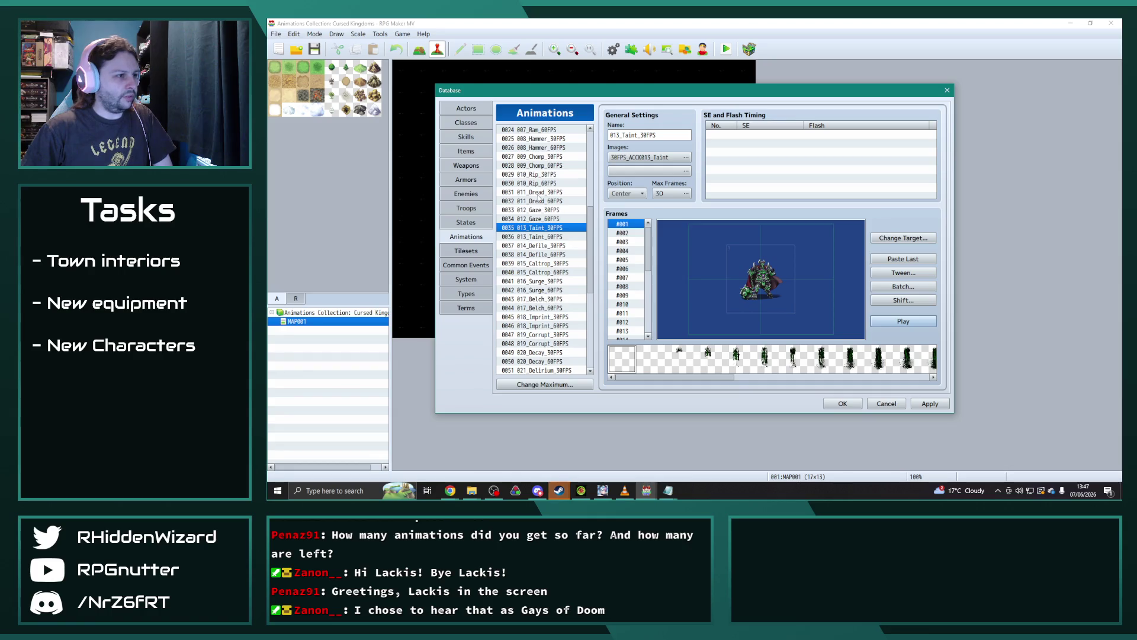
left_click(541, 210)
Step: Open the Cursed Kingdoms demo's img\animations folder in File Explorer
mouse_move(473, 492)
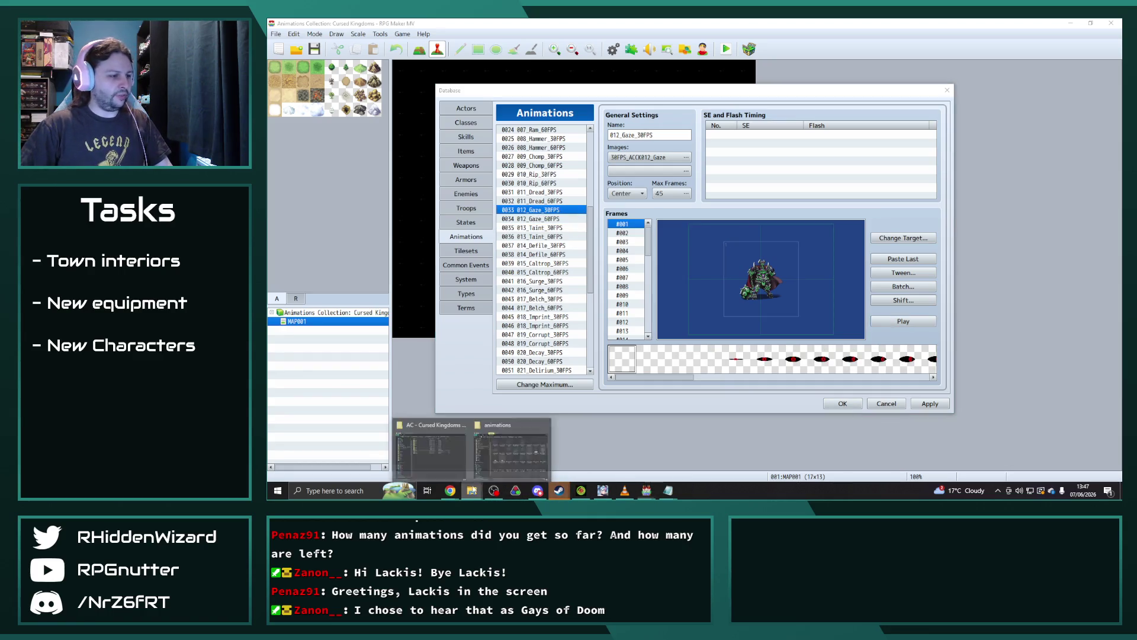
left_click(532, 453)
left_click(531, 462)
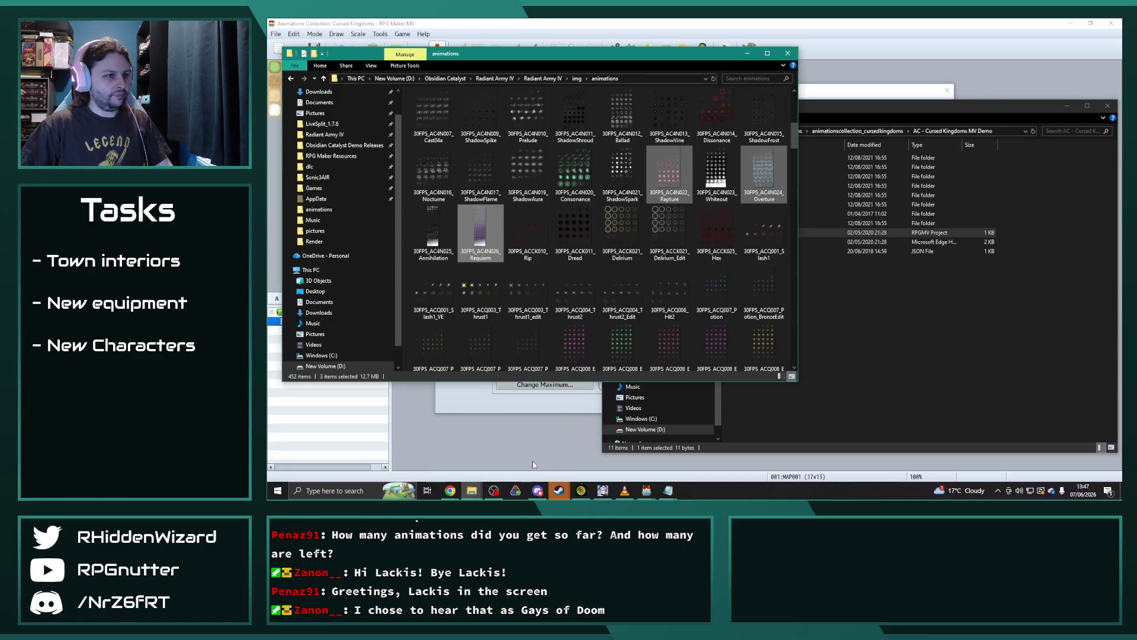
left_click(951, 391)
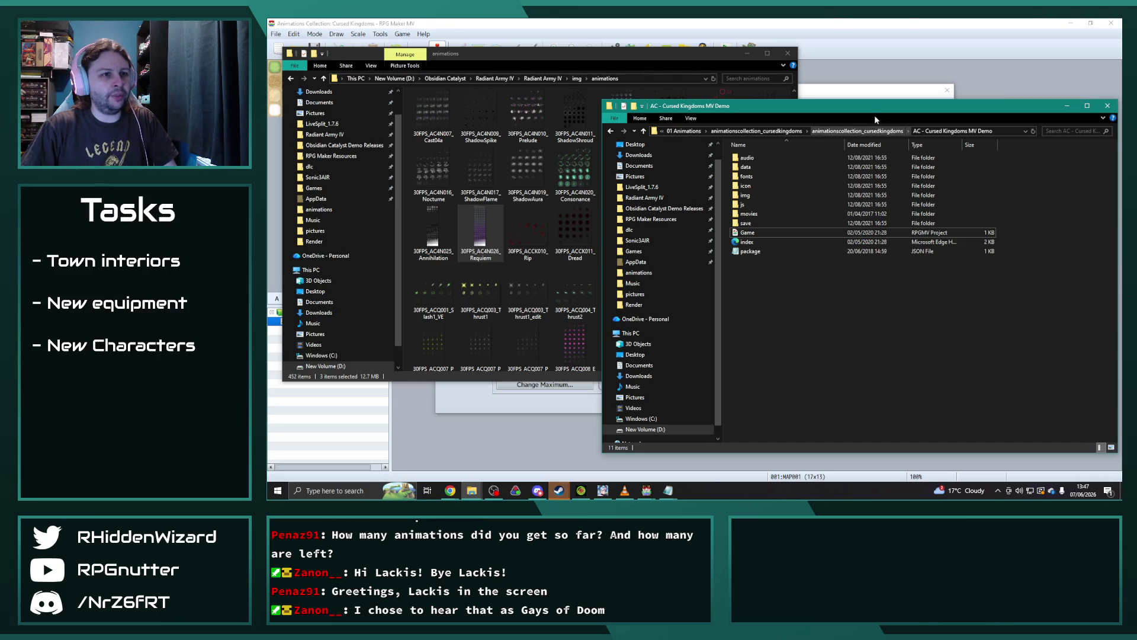
double_click(765, 195)
double_click(770, 158)
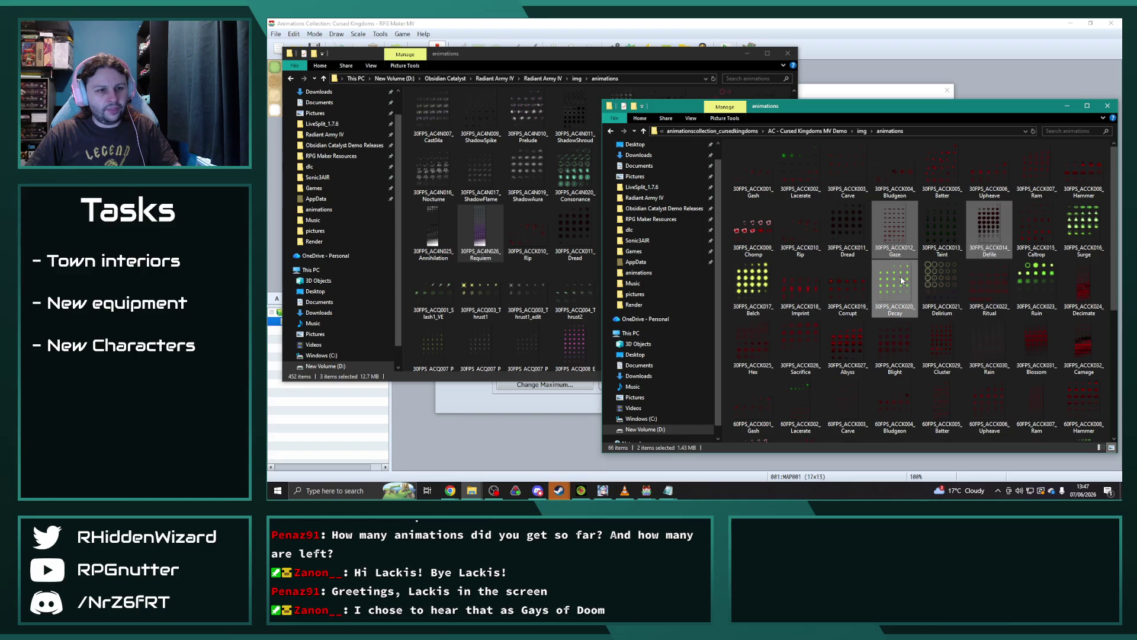
Step: Copy eight sheets, including Ruin, Decimate, Blossom and Carnage, into Obsidian Catalyst's animations folder
left_click(1032, 279, "ctrl")
left_click(1075, 281, "ctrl")
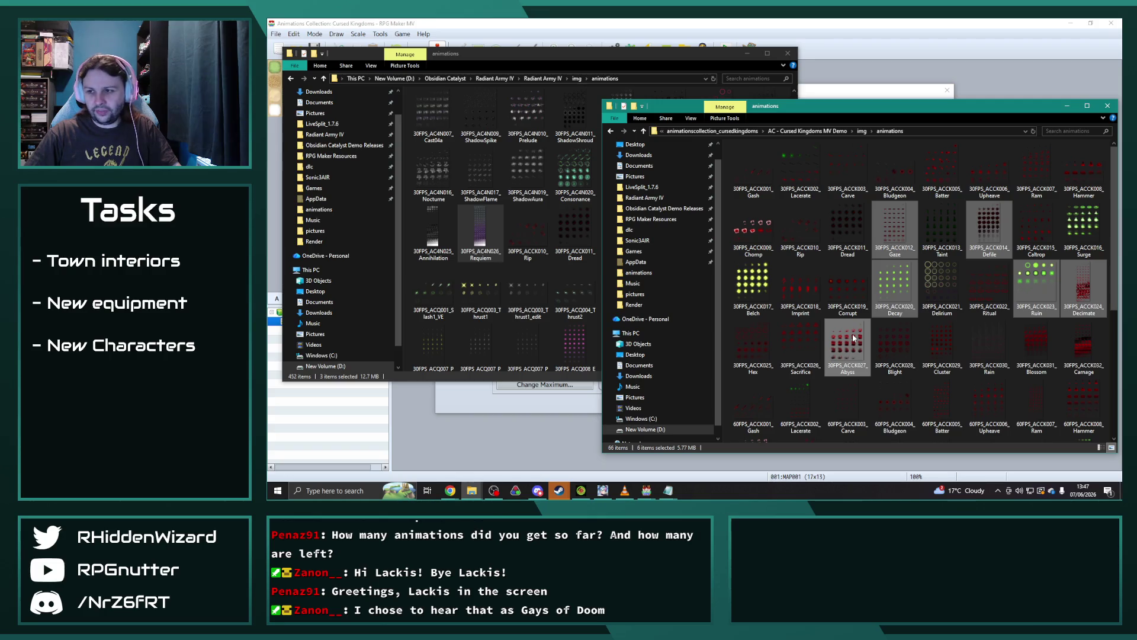
left_click(1049, 339, "ctrl")
left_click(1084, 340, "ctrl")
left_click_drag(987, 228, 685, 54)
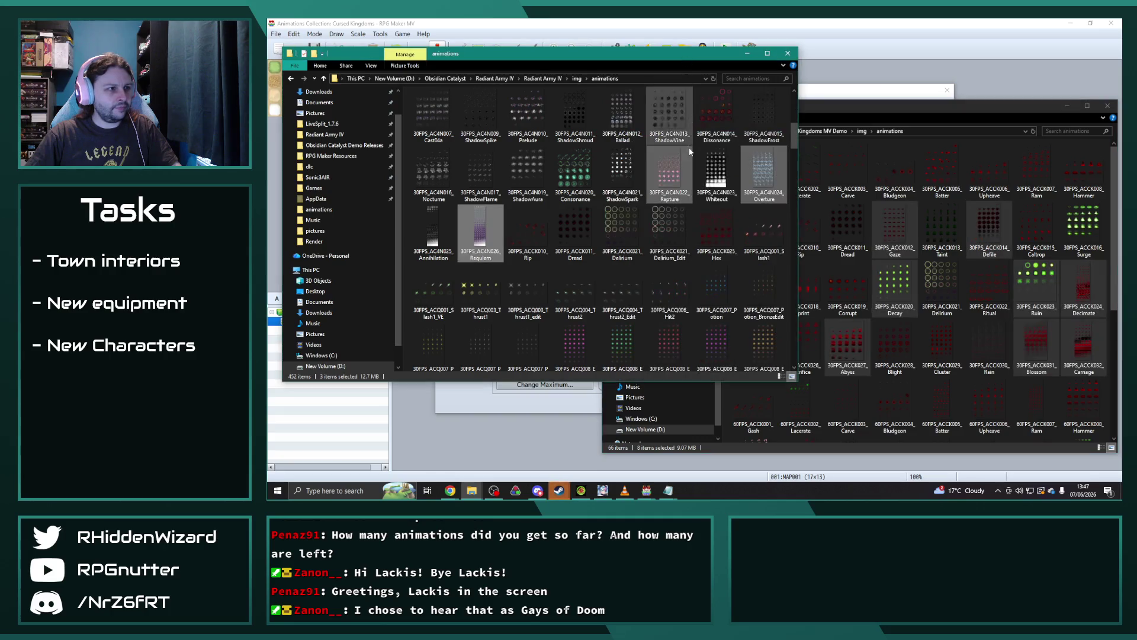
key("alt+Tab")
left_click(555, 211)
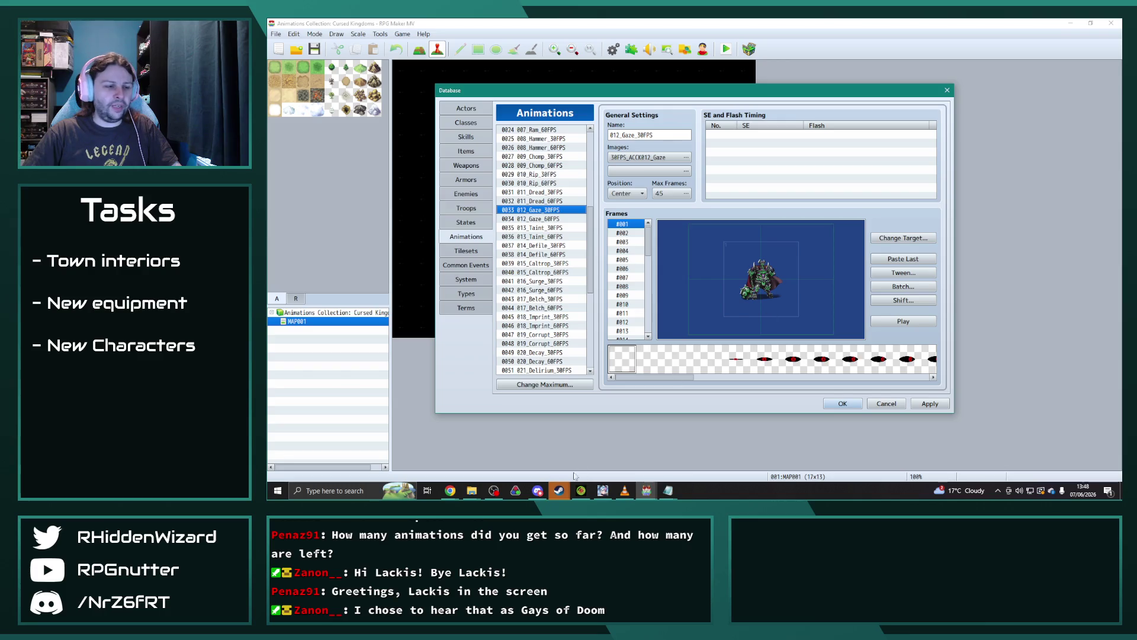
Step: Paste the Gaze animation into Obsidian Catalyst's slot 0578 and name it Gaze of Doom
mouse_move(603, 490)
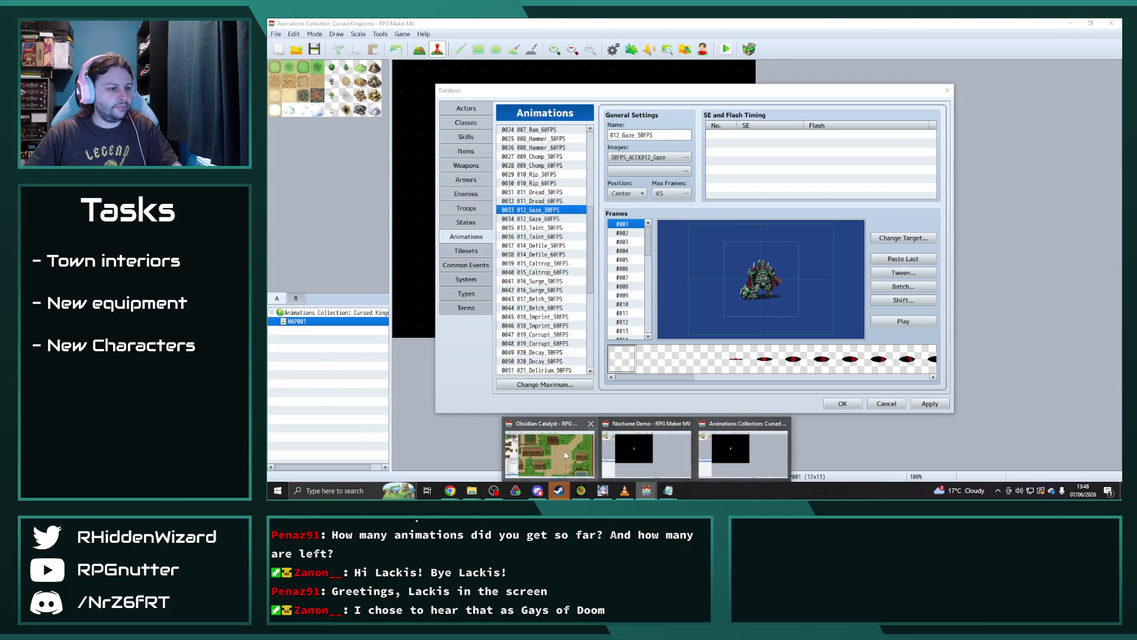
left_click(584, 462)
left_click(535, 353)
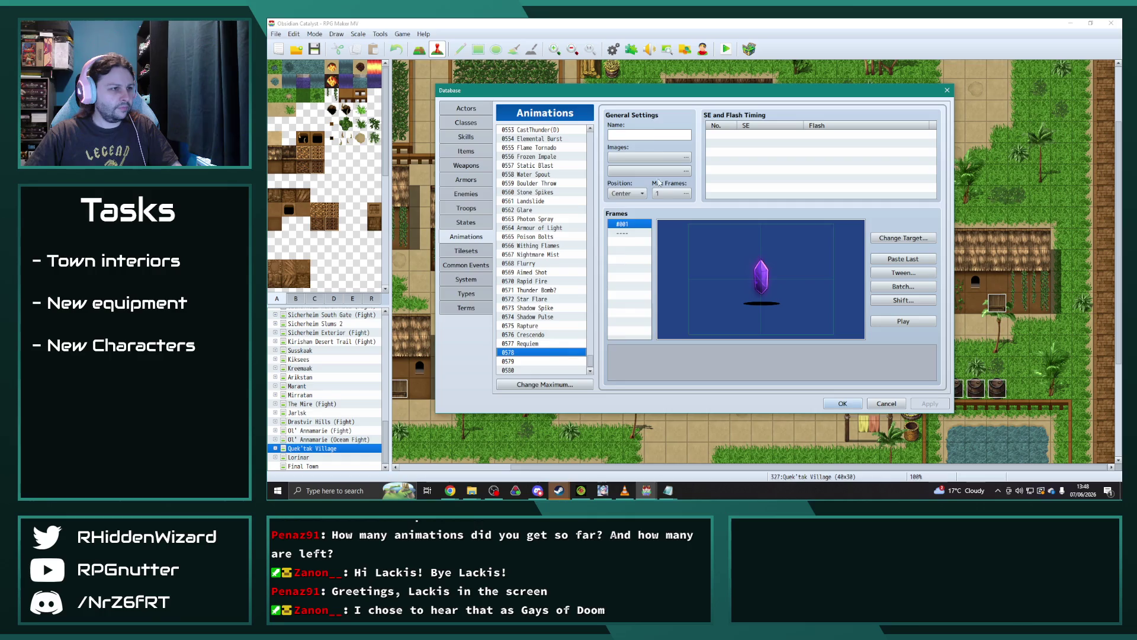
key("ctrl+v")
left_click(666, 136)
type("Ga")
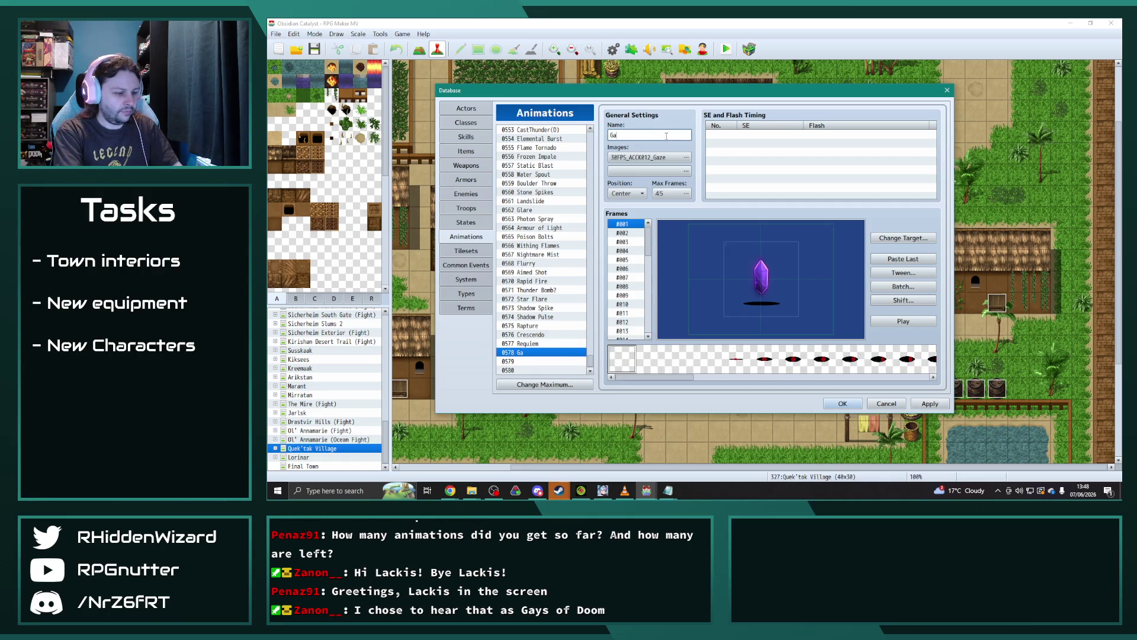
type("m")
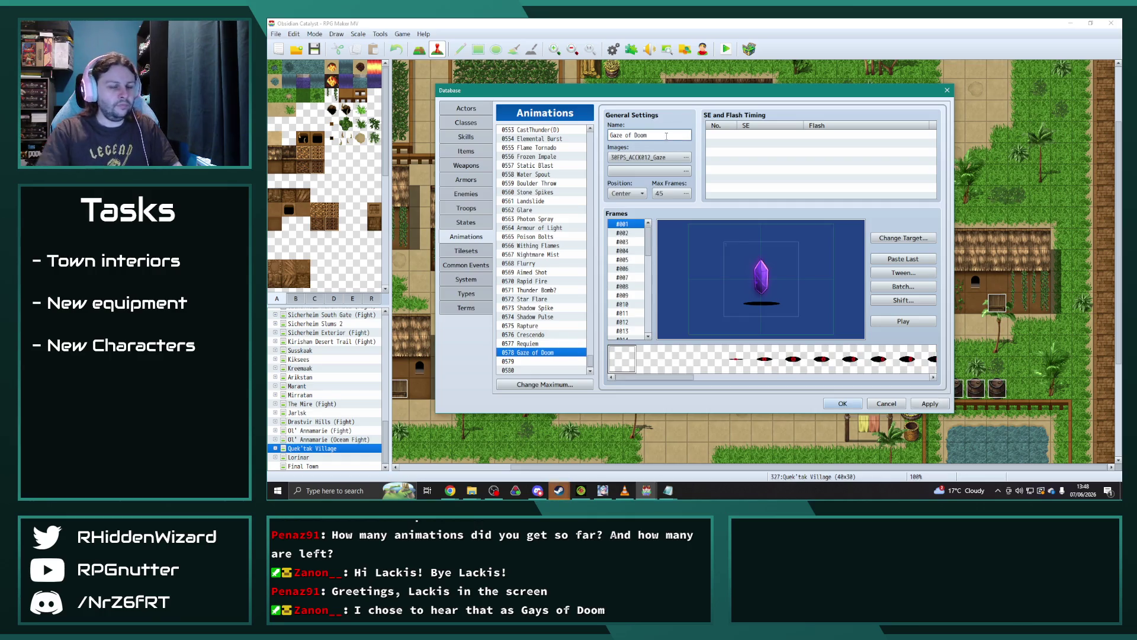
Step: Raise the maximum animation count to 600
left_click(540, 384)
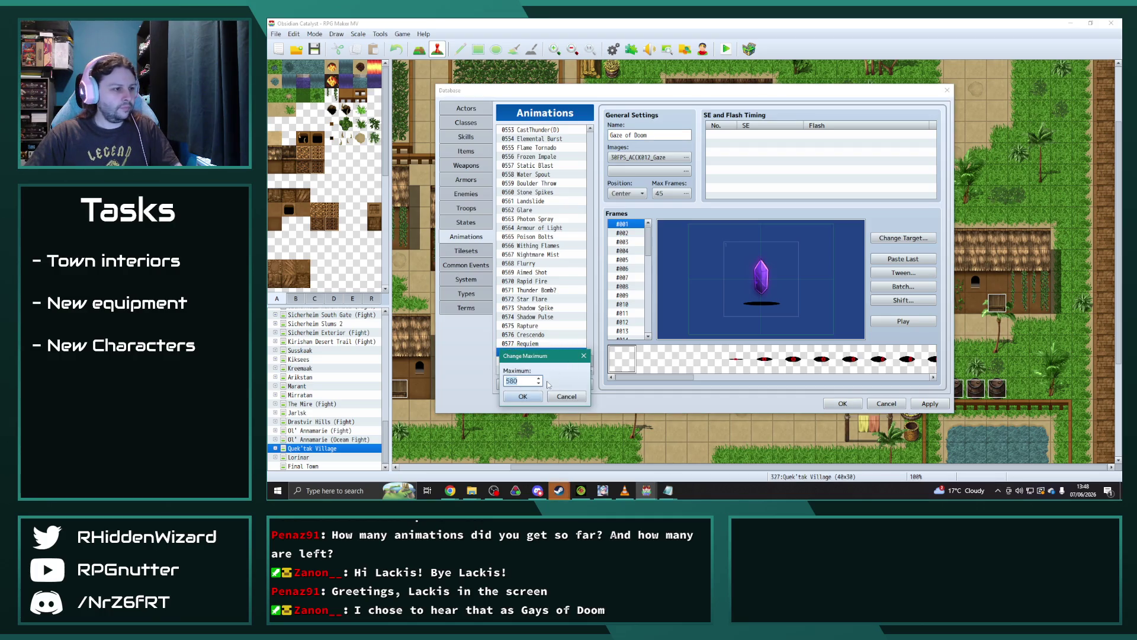
type("600")
left_click(523, 396)
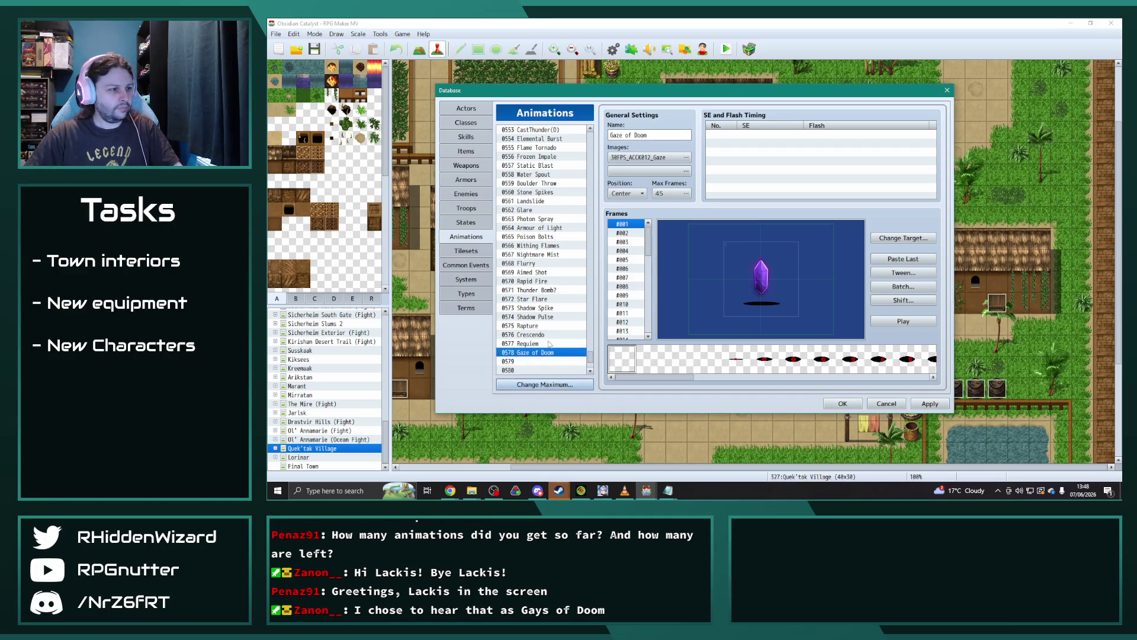
scroll(550, 342, "down", 2)
Step: Close the Nocturne Demo database without saving and close its project window
left_click(646, 490)
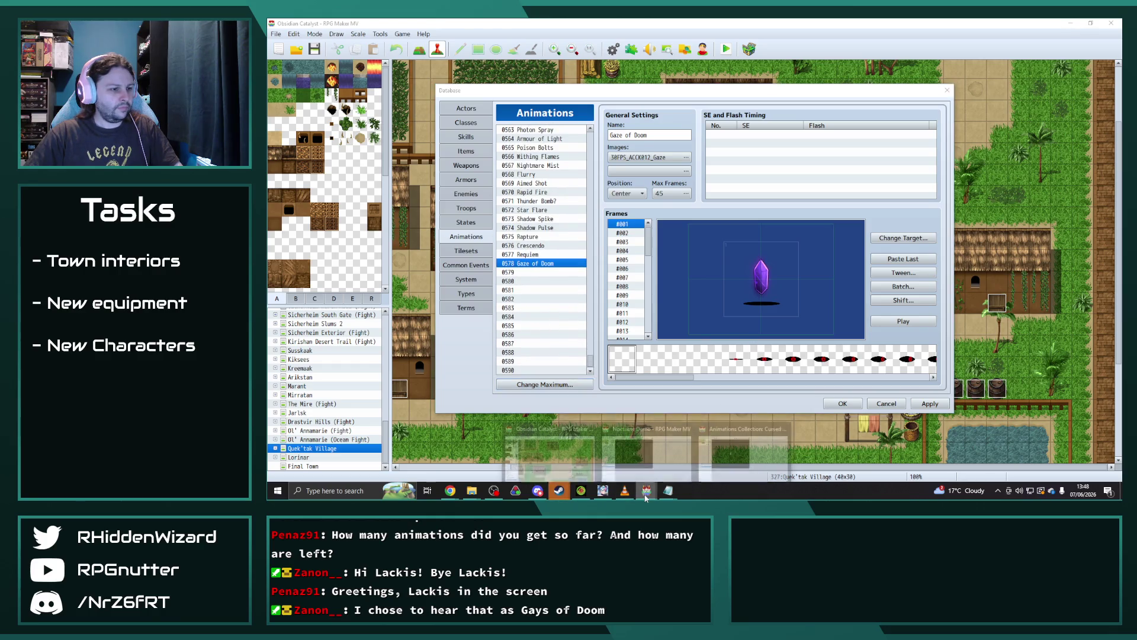
left_click(668, 444)
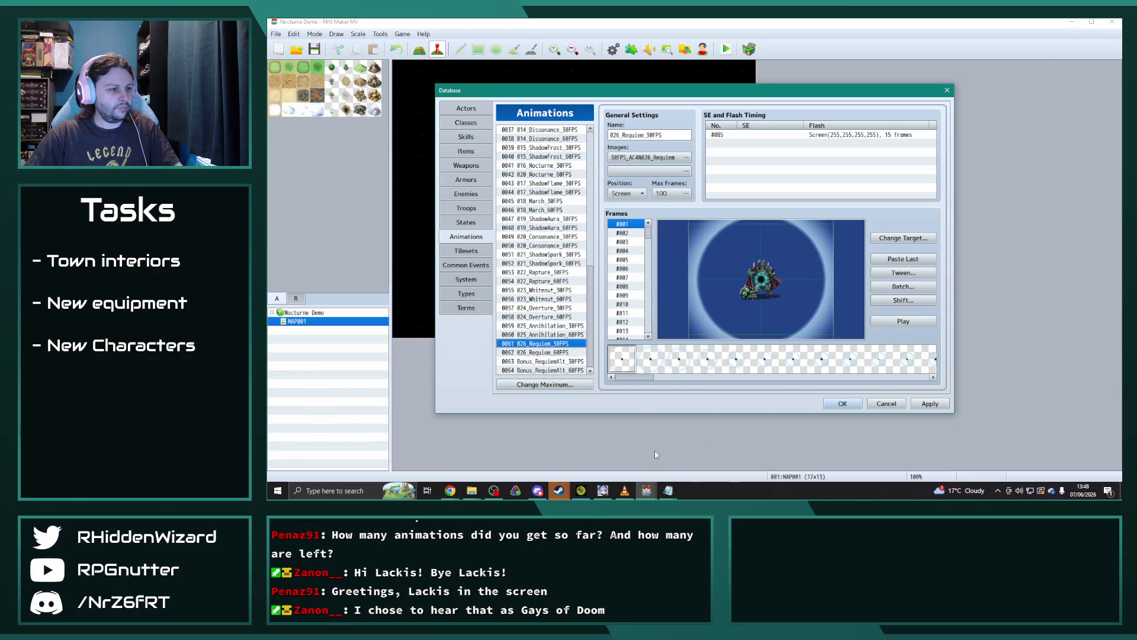
left_click(887, 403)
left_click(690, 270)
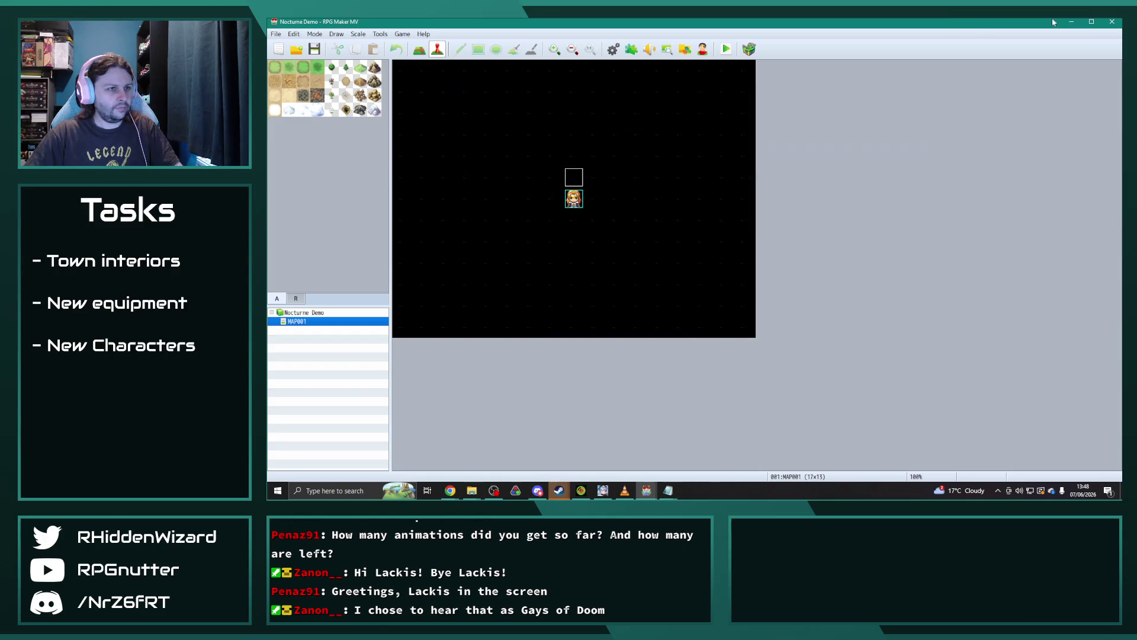
left_click(1112, 22)
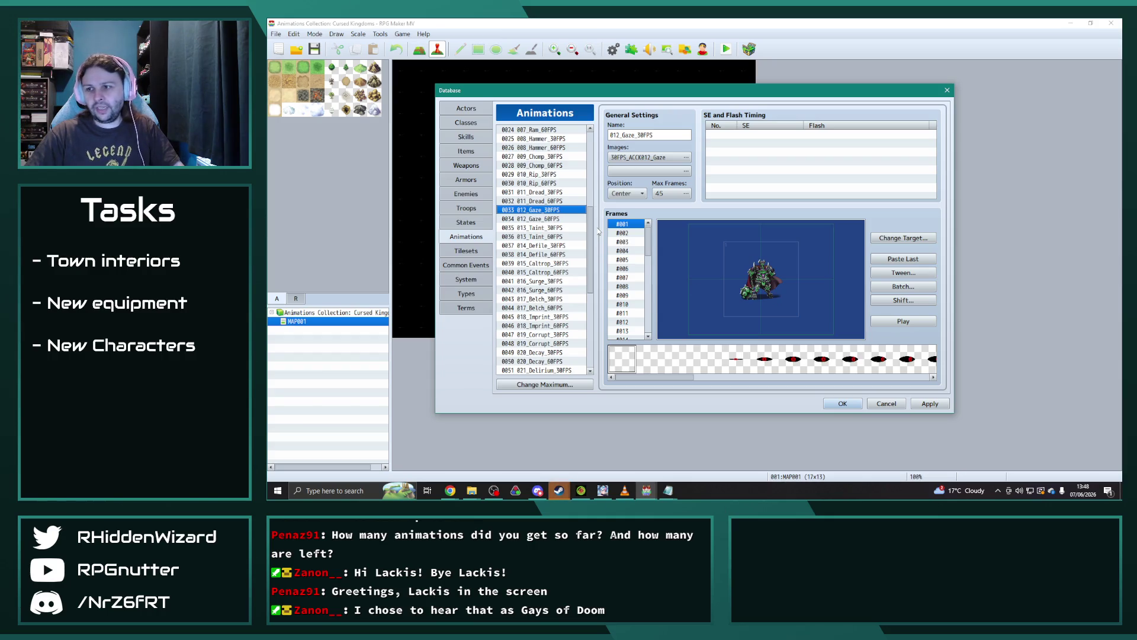
Step: Paste 014_Defile_30FPS into Obsidian Catalyst's slot 0579, name it Defile, and preview it
left_click(552, 246)
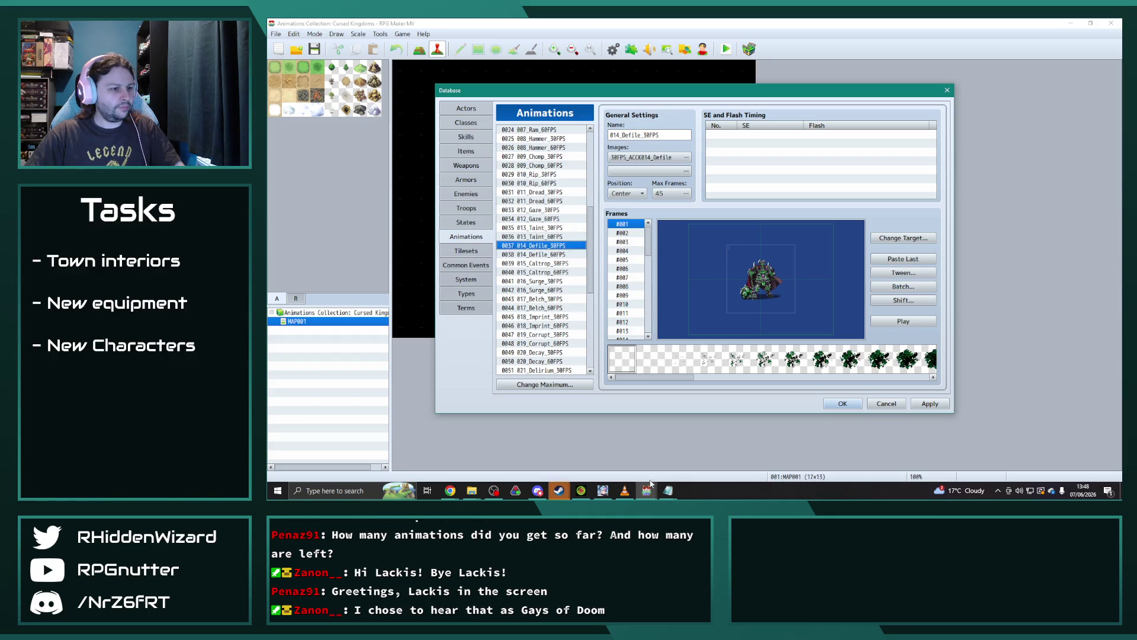
mouse_move(650, 487)
left_click(612, 453)
left_click(540, 272)
key("ctrl+v")
double_click(663, 135)
type("Defile")
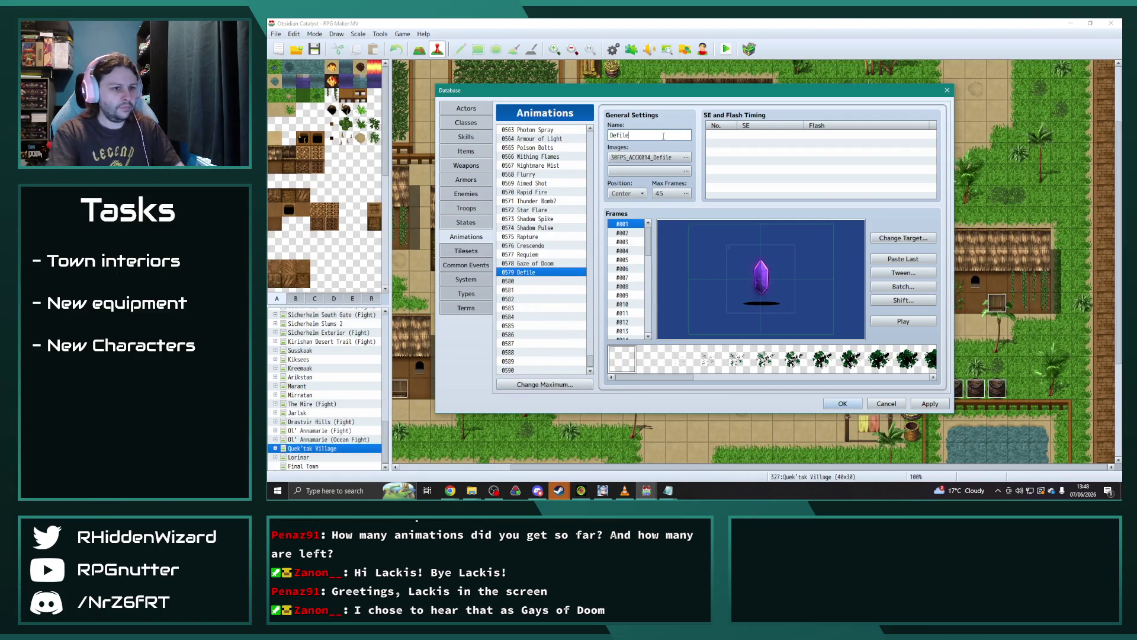
left_click(920, 324)
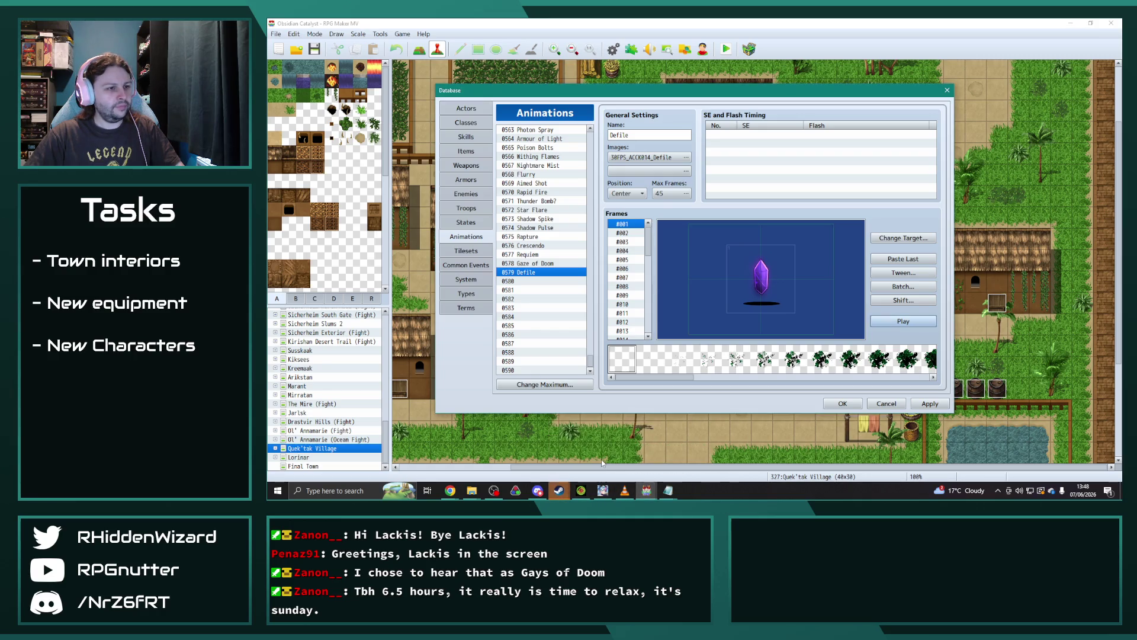
left_click(709, 450)
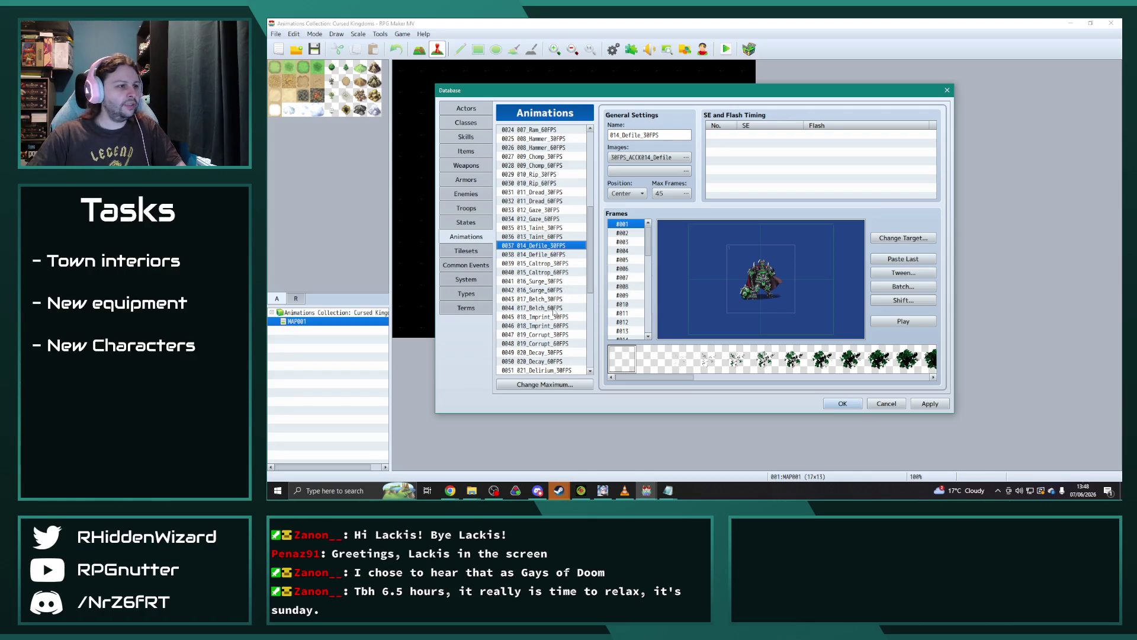
Step: Paste 020_Decay_30FPS into entry 0580, preview it, and rename it Noxious Fumes
left_click(536, 351)
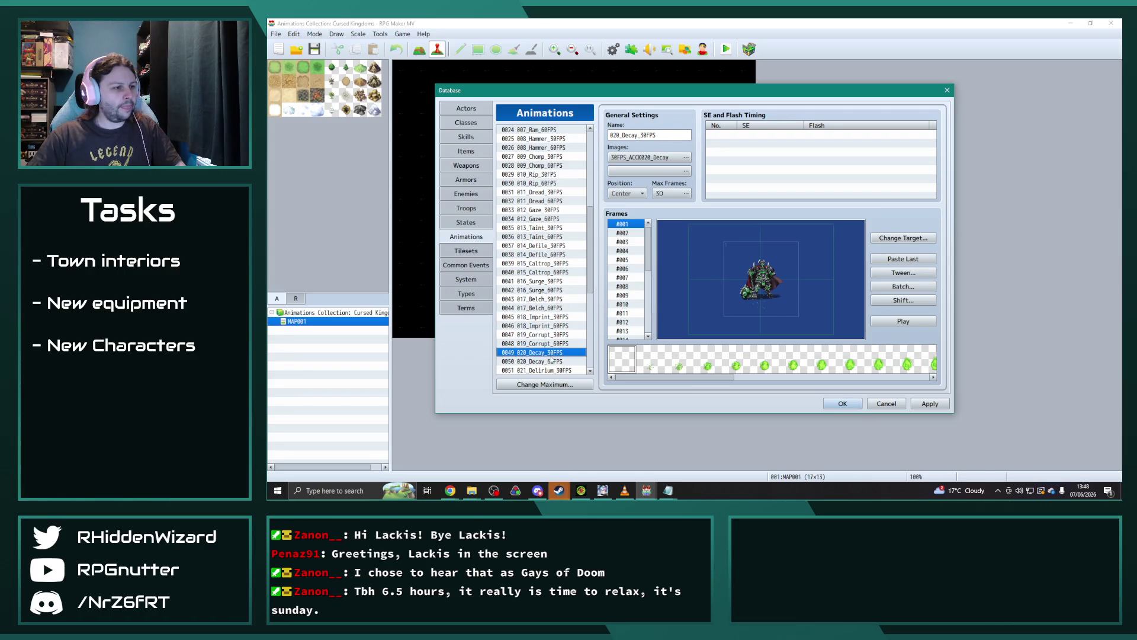
left_click(646, 490)
left_click(614, 457)
key("ctrl+v")
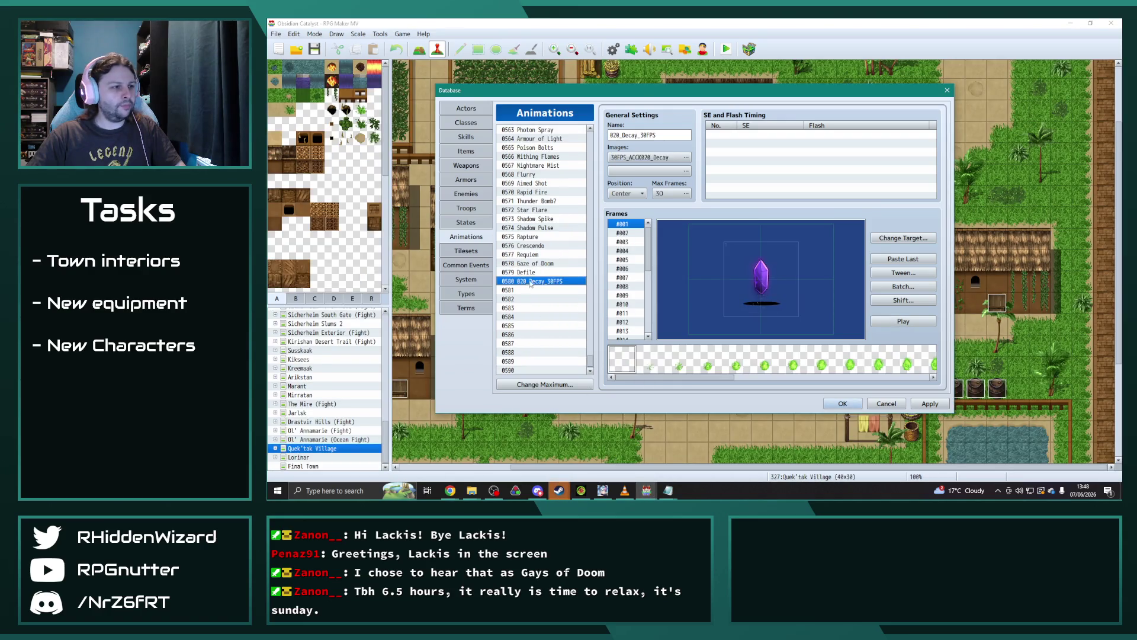
triple_click(656, 135)
type("Decay")
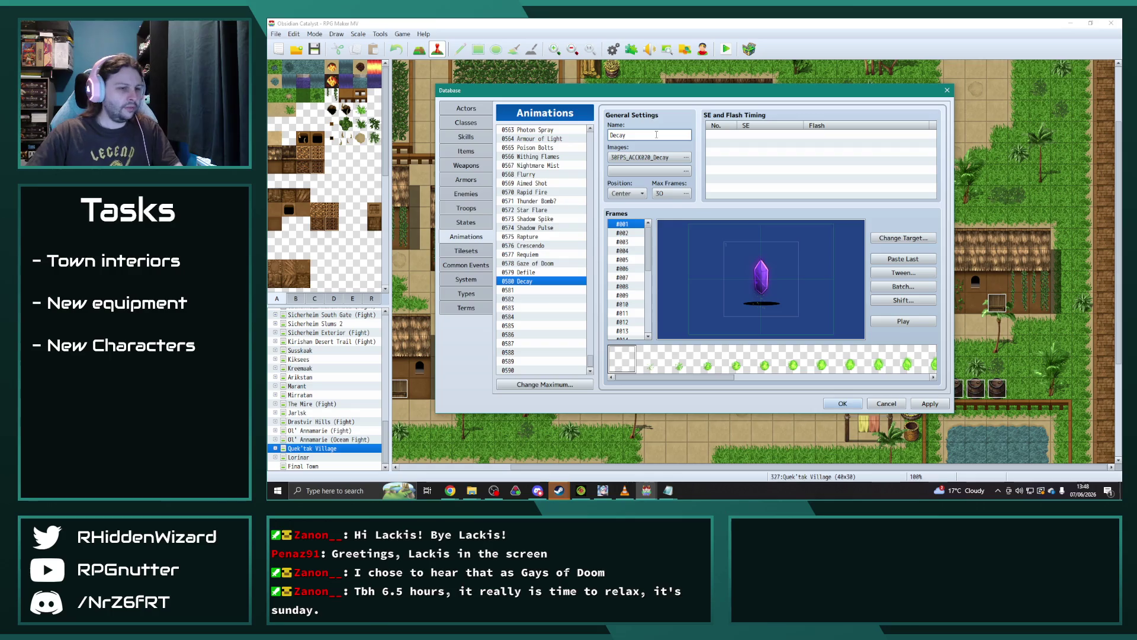
left_click(904, 325)
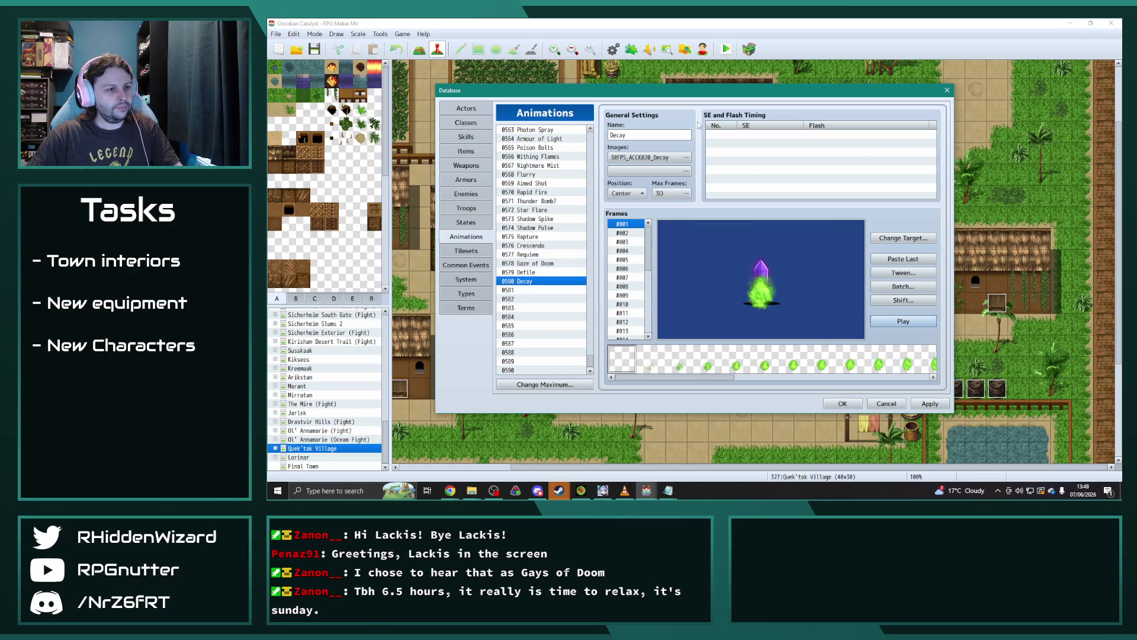
triple_click(656, 136)
type("N")
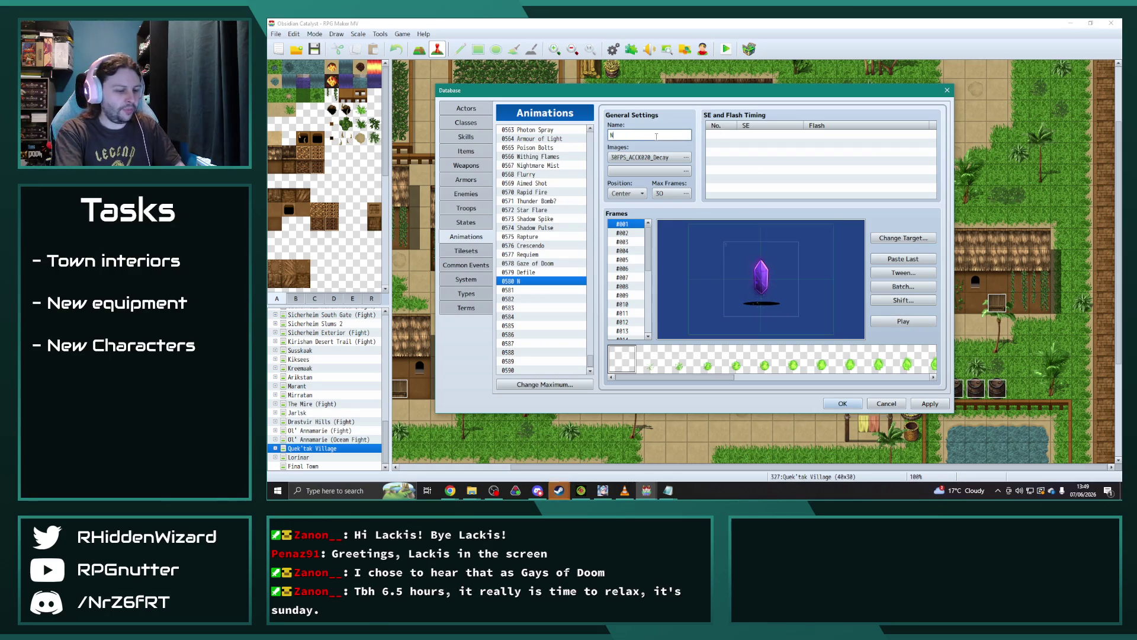
type("oxious Fumes")
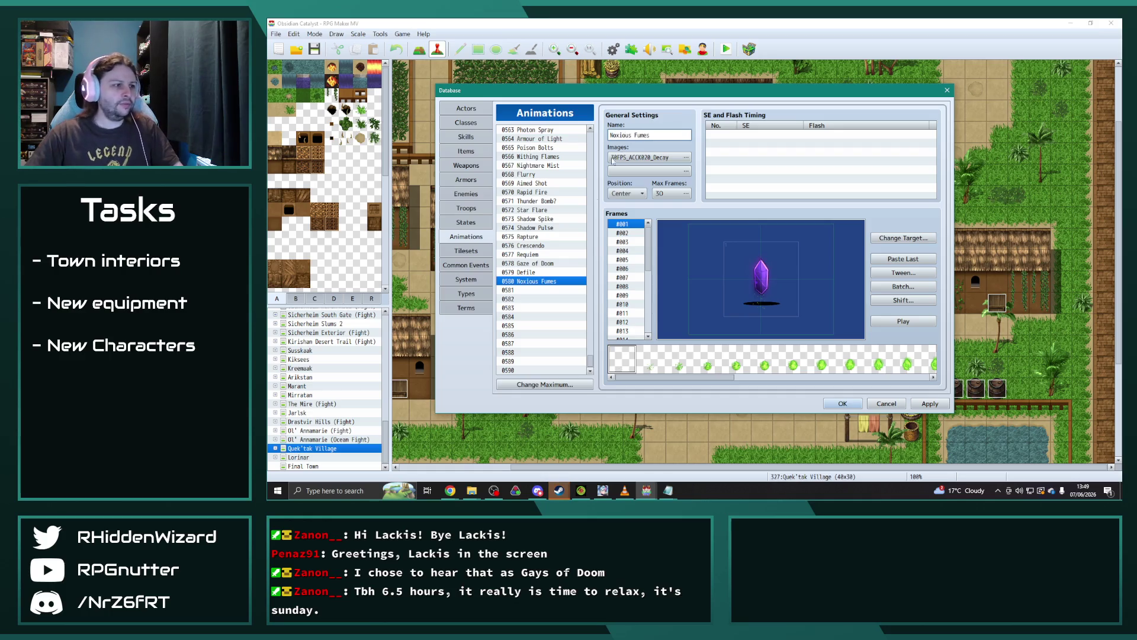
Step: Paste 023_Ruin_30FPS into Obsidian Catalyst's entry 0581 and name it Ruin
mouse_move(646, 491)
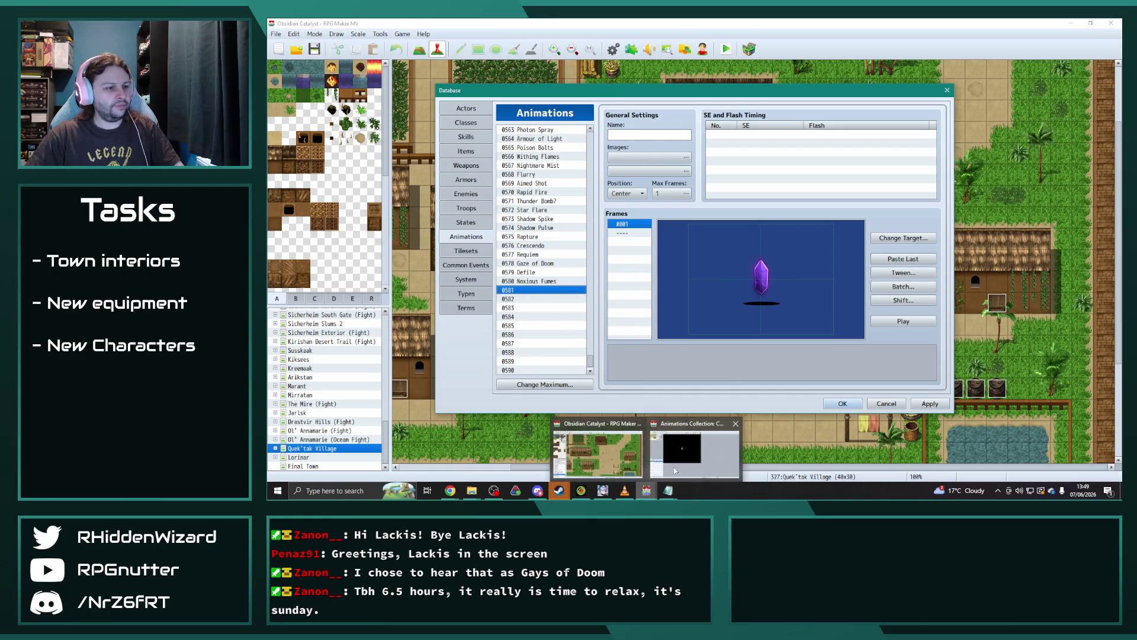
left_click(691, 459)
scroll(557, 353, "down", 2)
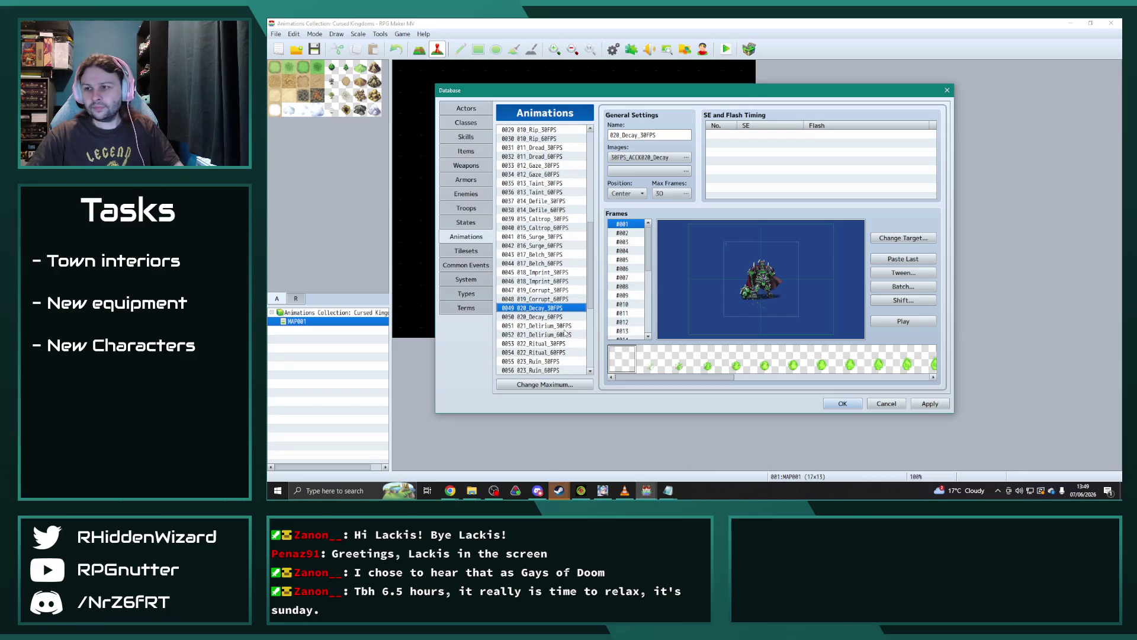
scroll(564, 333, "down", 1)
left_click(546, 334)
mouse_move(648, 495)
left_click(598, 453)
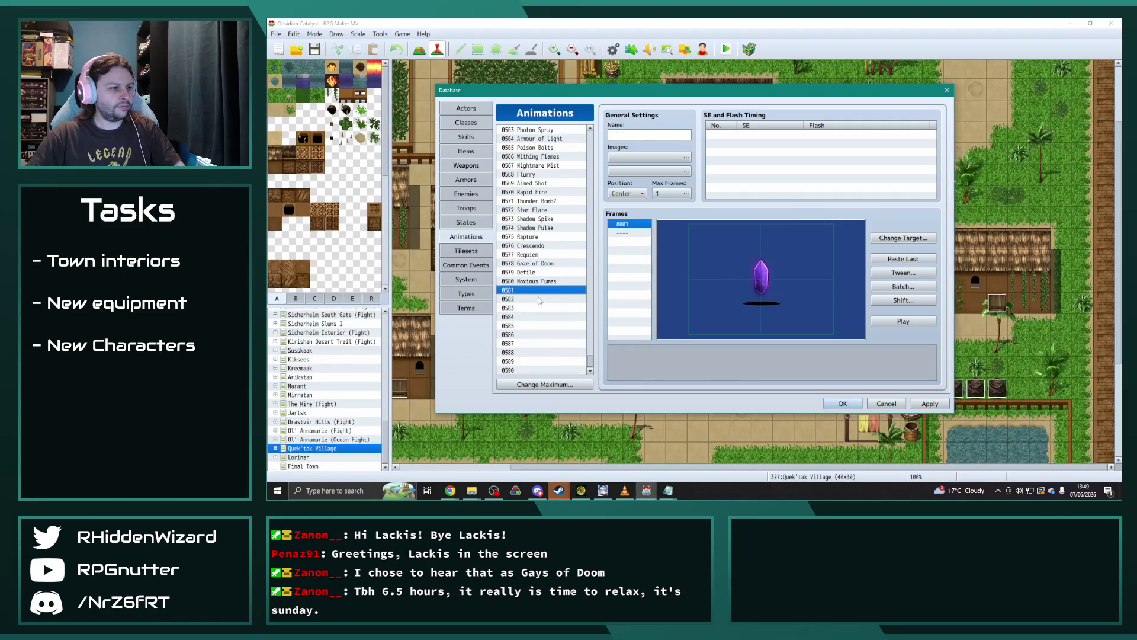
key("ctrl+v")
double_click(670, 136)
type("Rui")
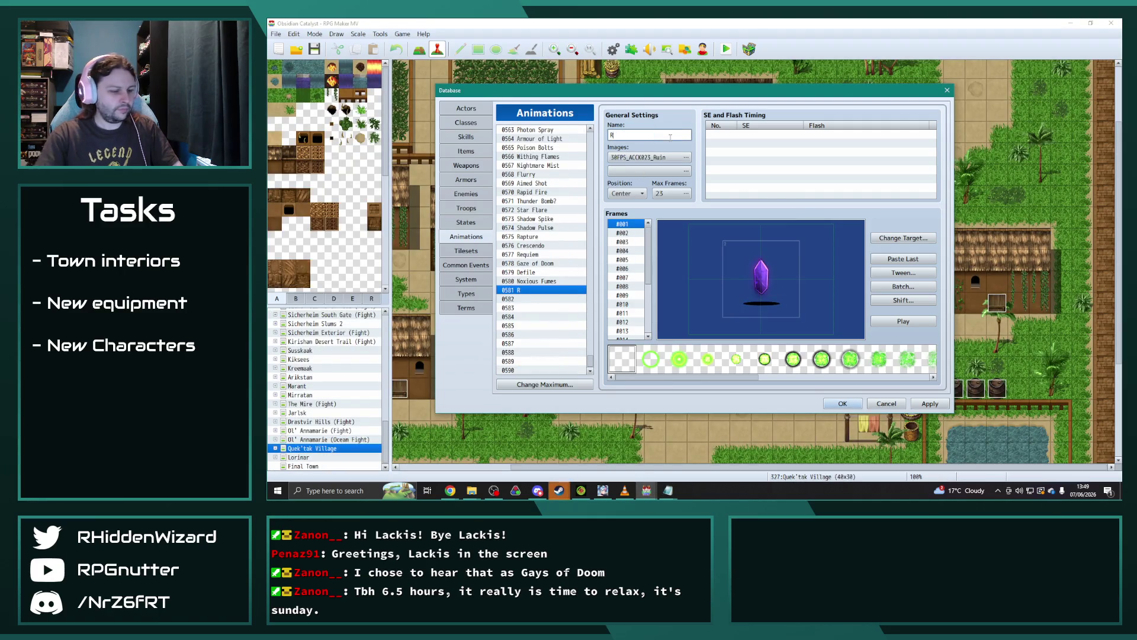
mouse_move(647, 490)
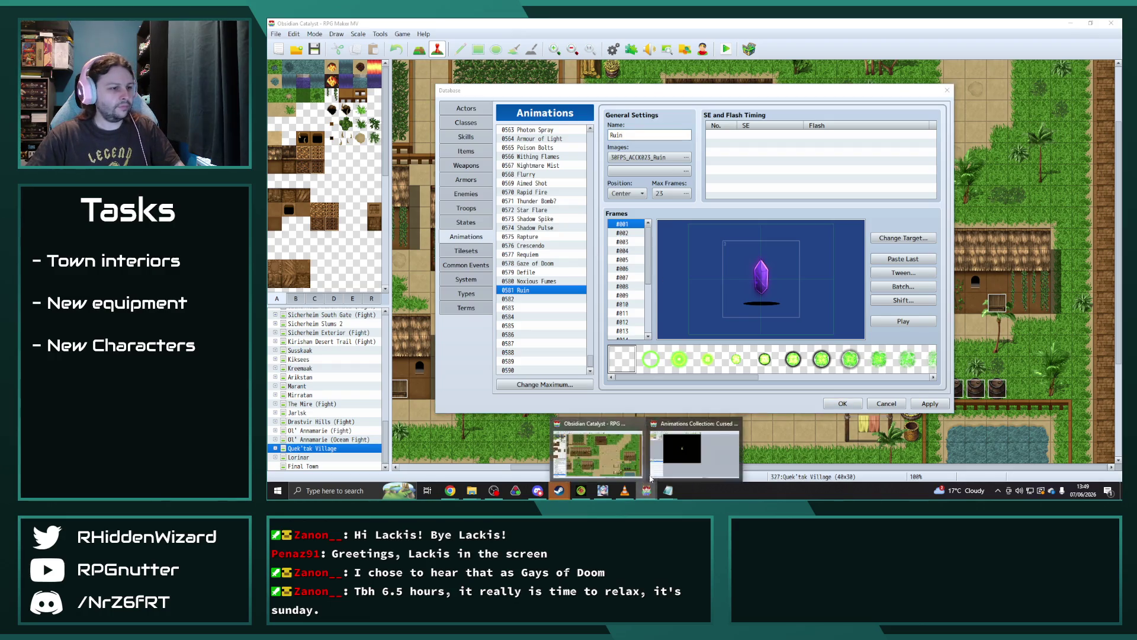
left_click(694, 457)
scroll(567, 323, "down", 1)
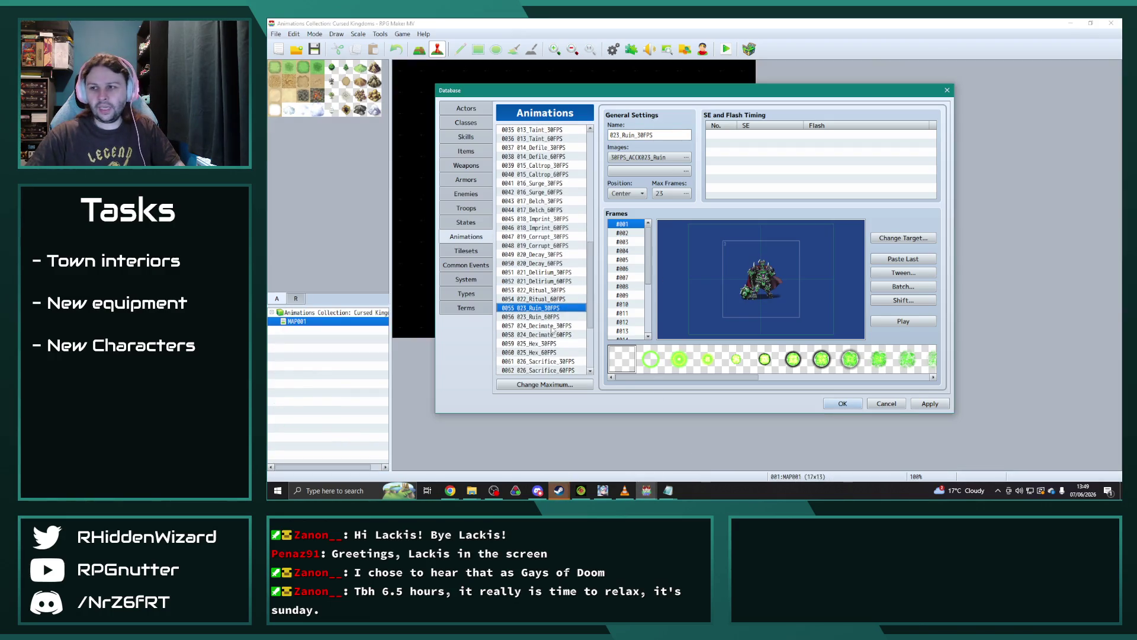
Step: Copy 024_Decimate_30FPS from Cursed Kingdoms into Obsidian Catalyst entry 0582, naming it Decimate
left_click(553, 326)
mouse_move(647, 491)
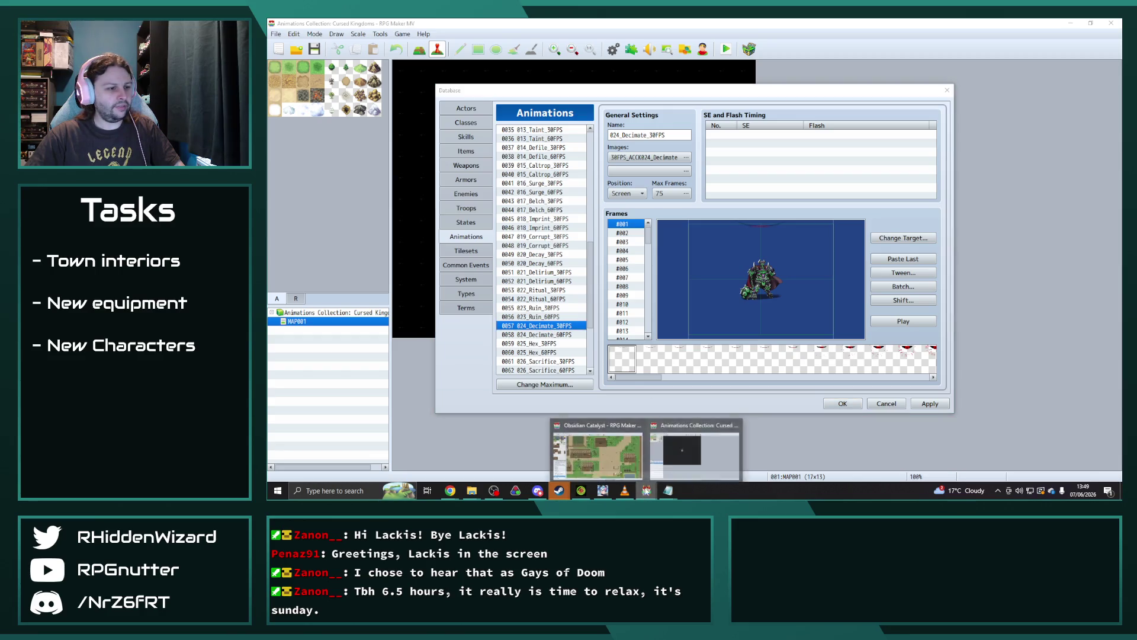
left_click(595, 450)
left_click(526, 299)
key("ctrl+v")
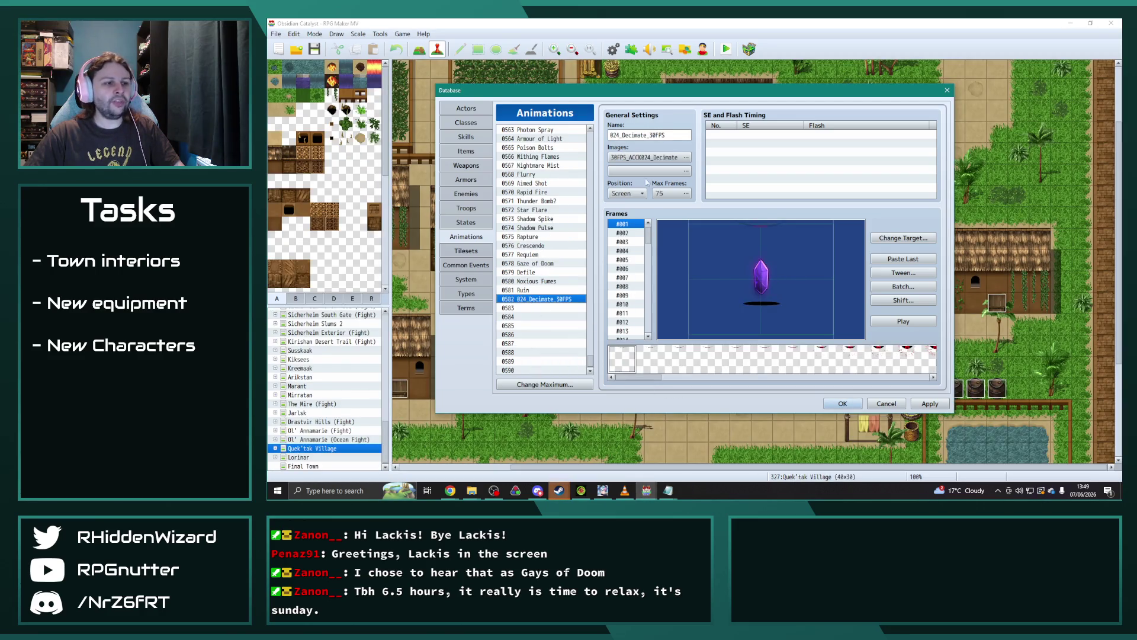
type("Decimate")
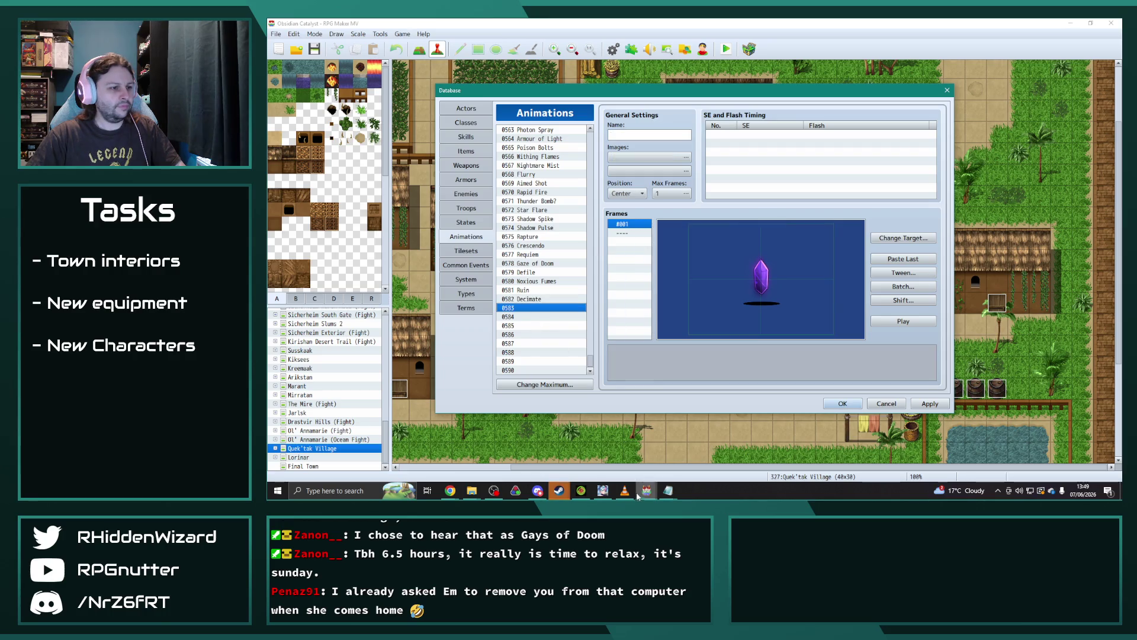
Step: Back in Cursed Kingdoms, preview the 025_Hex_30FPS animation
mouse_move(647, 490)
left_click(598, 450)
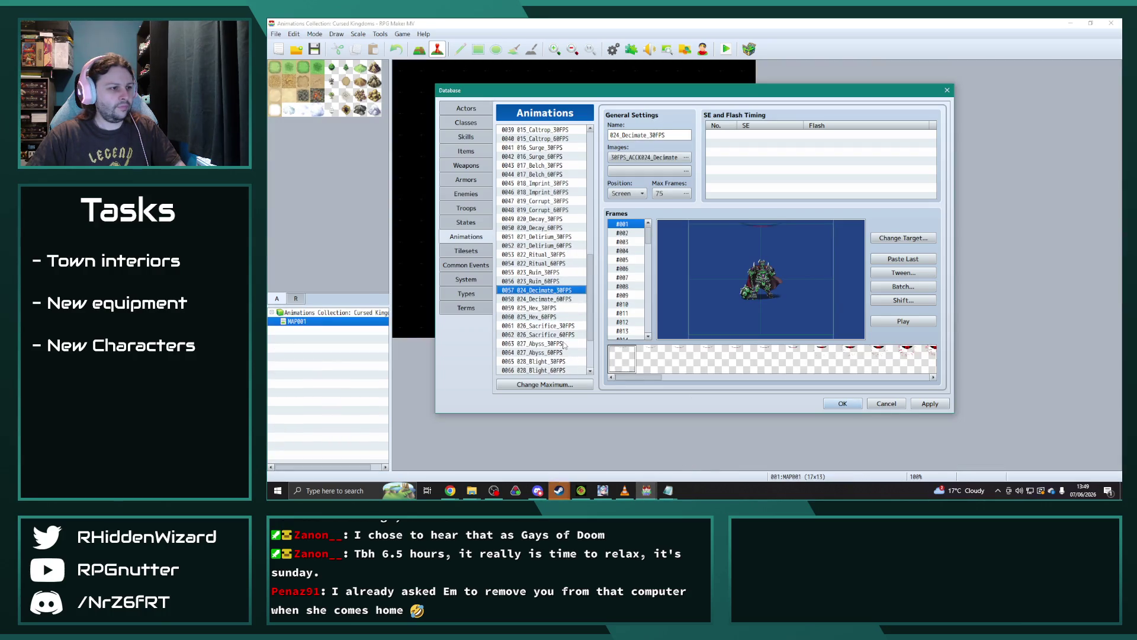
scroll(565, 345, "down", 3)
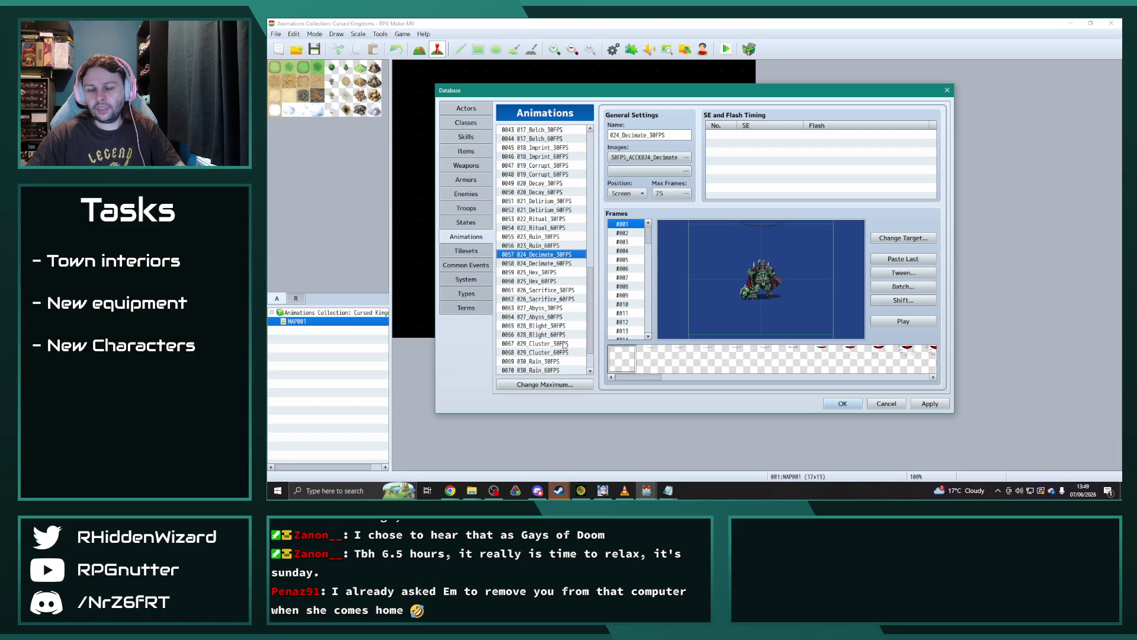
left_click(542, 272)
left_click(903, 324)
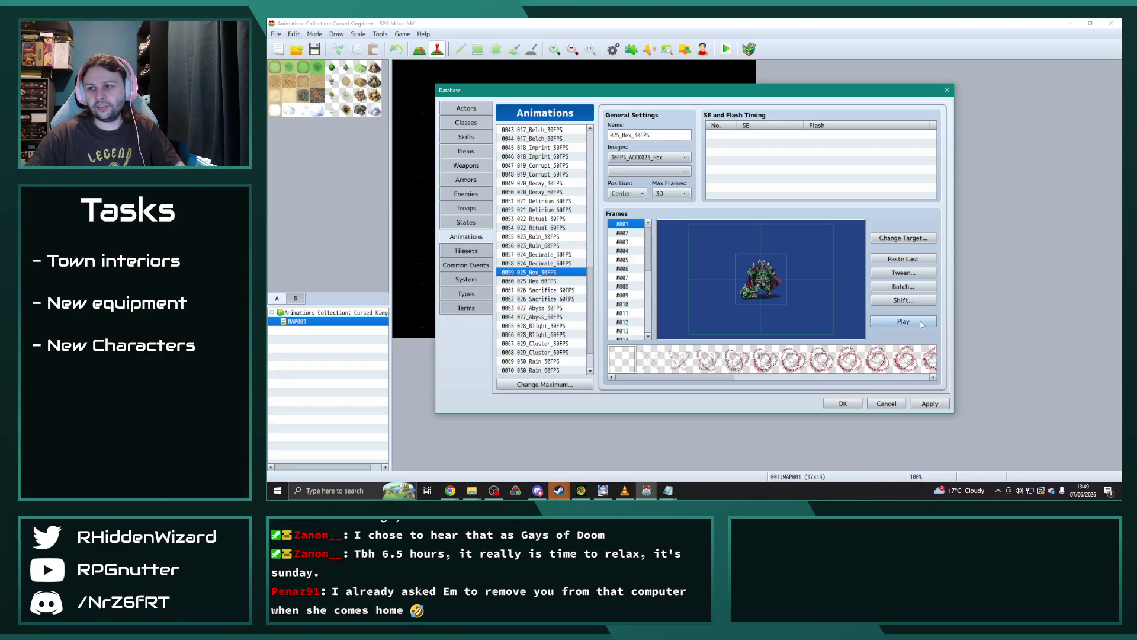
Step: Bring 027_Abyss_30FPS into Obsidian Catalyst as entry 0583 named Abyss
left_click(551, 308)
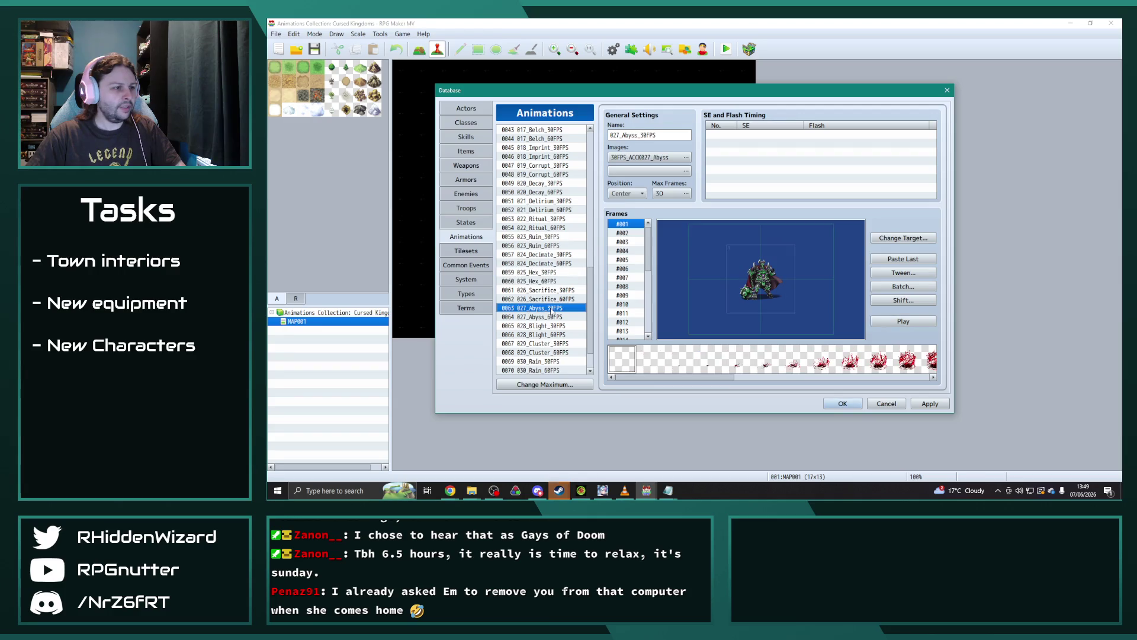
mouse_move(642, 491)
left_click(608, 451)
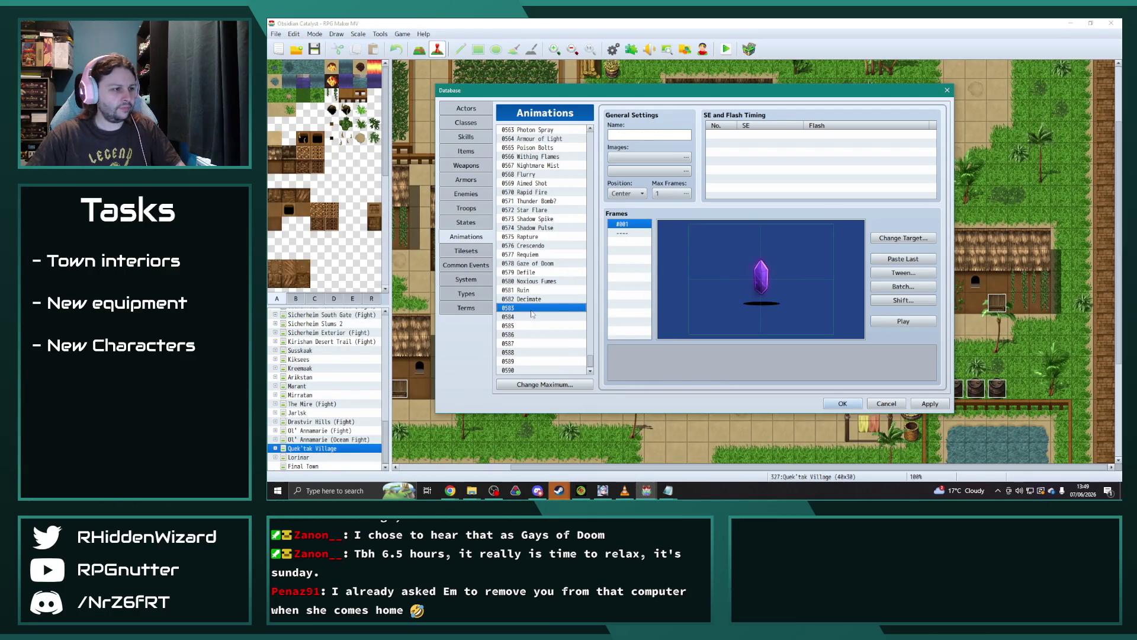
double_click(686, 137)
type("Abyss")
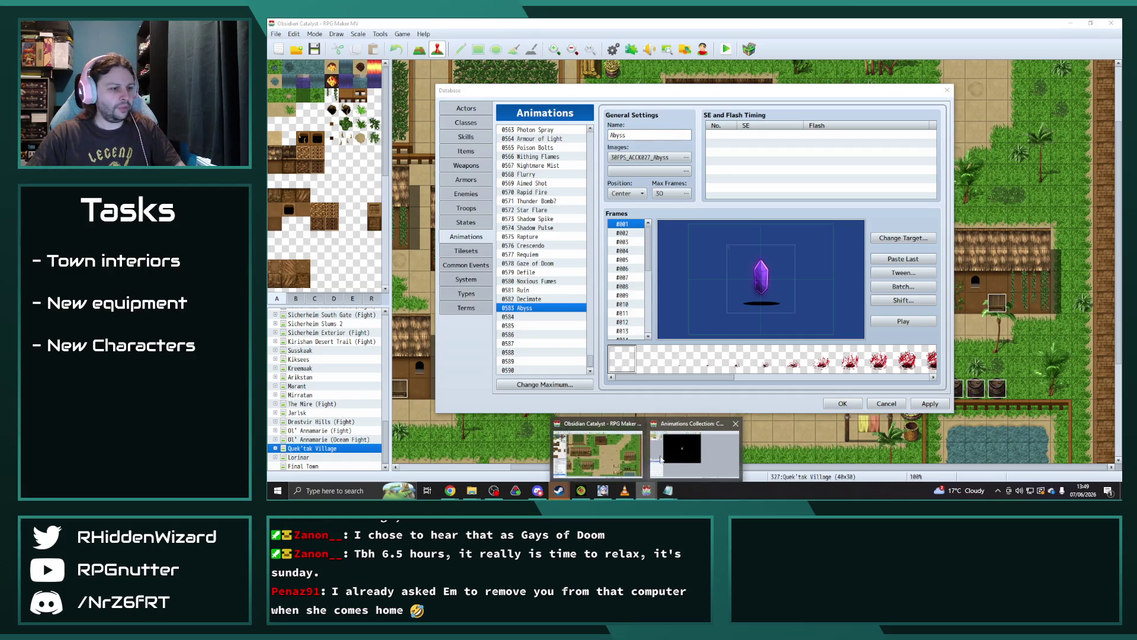
Step: Add 031_Blossom_30FPS to Obsidian Catalyst as entry 0584 named Blossom
mouse_move(655, 491)
left_click(705, 453)
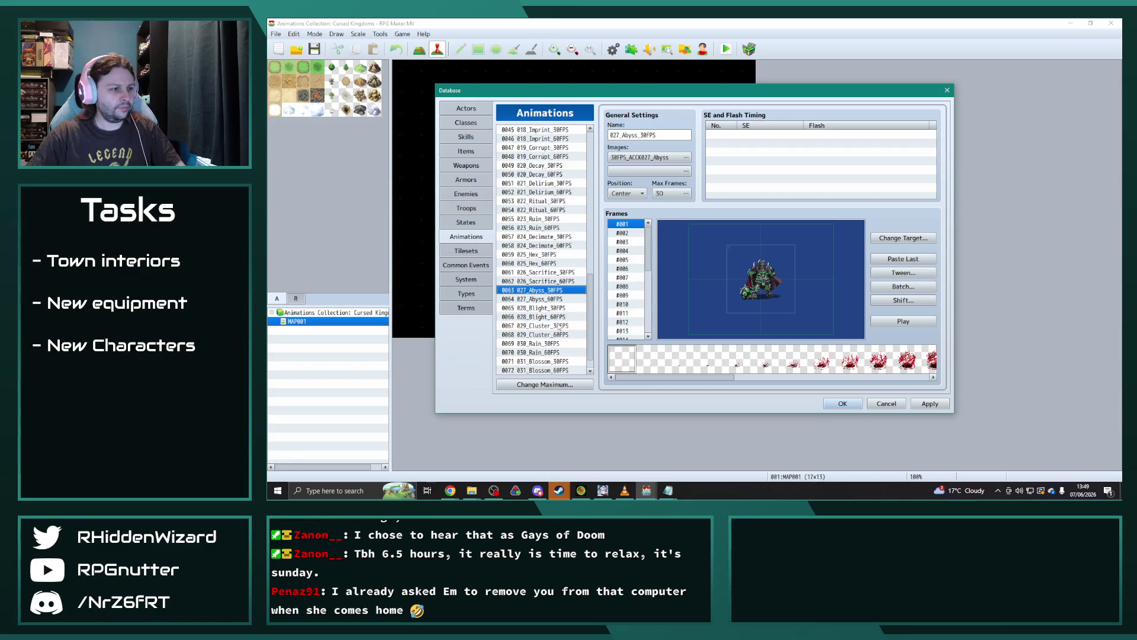
left_click(551, 345)
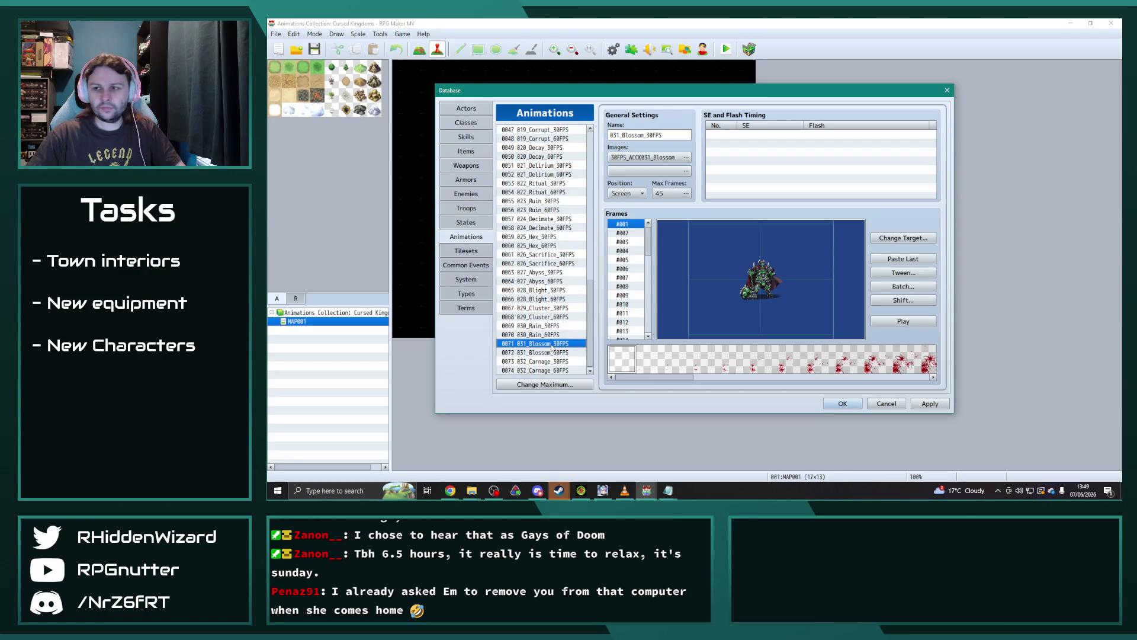
mouse_move(646, 491)
left_click(598, 454)
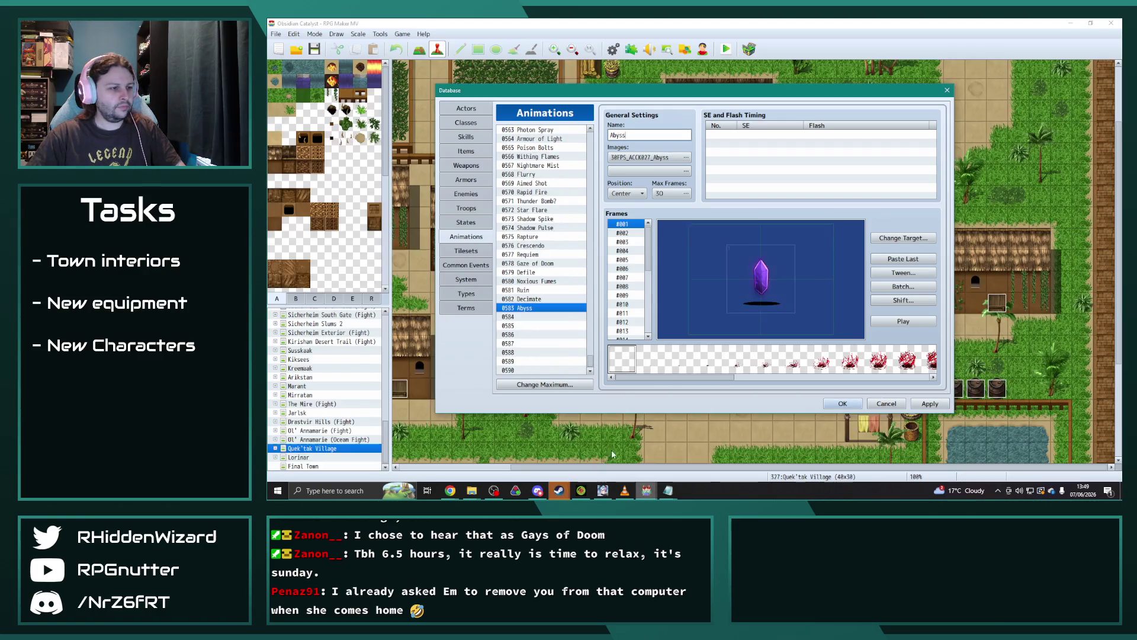
left_click(532, 318)
double_click(671, 135)
type("Blossom")
Step: Paste 032_Carnage_30FPS into entry 0585, name it Carnage, and accept the database with OK
left_click(647, 490)
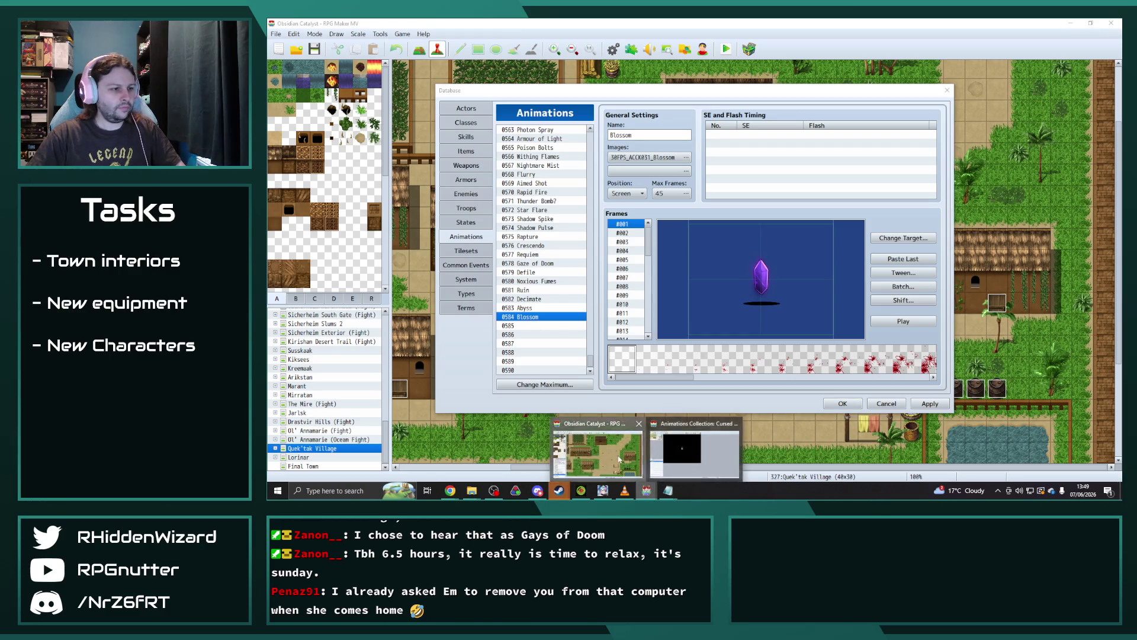
left_click(694, 453)
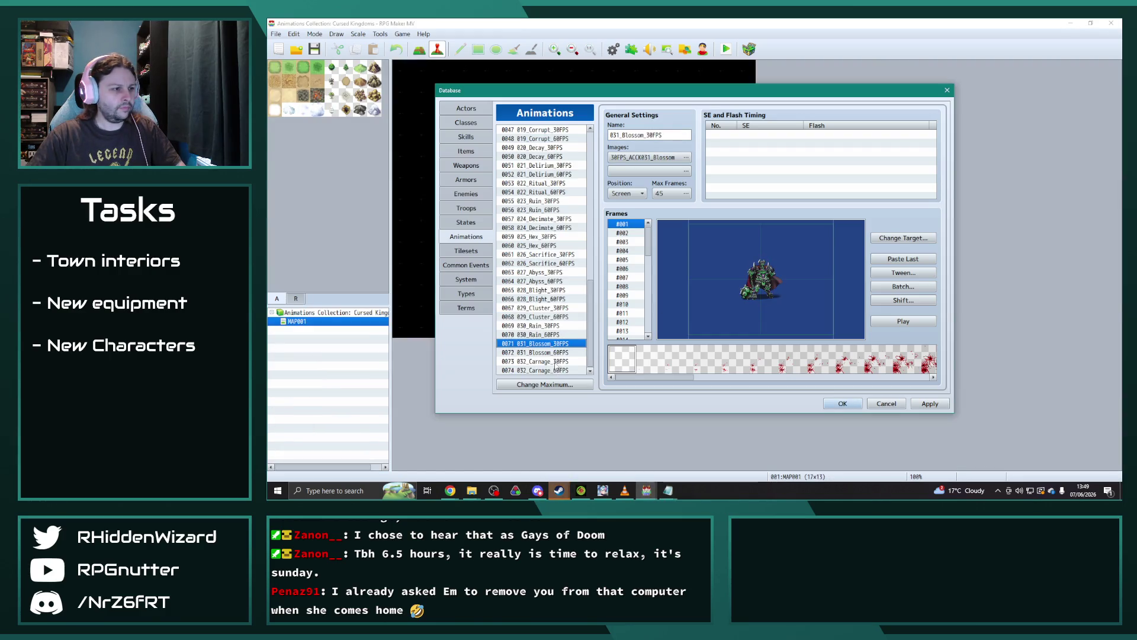
left_click(556, 361)
left_click(647, 490)
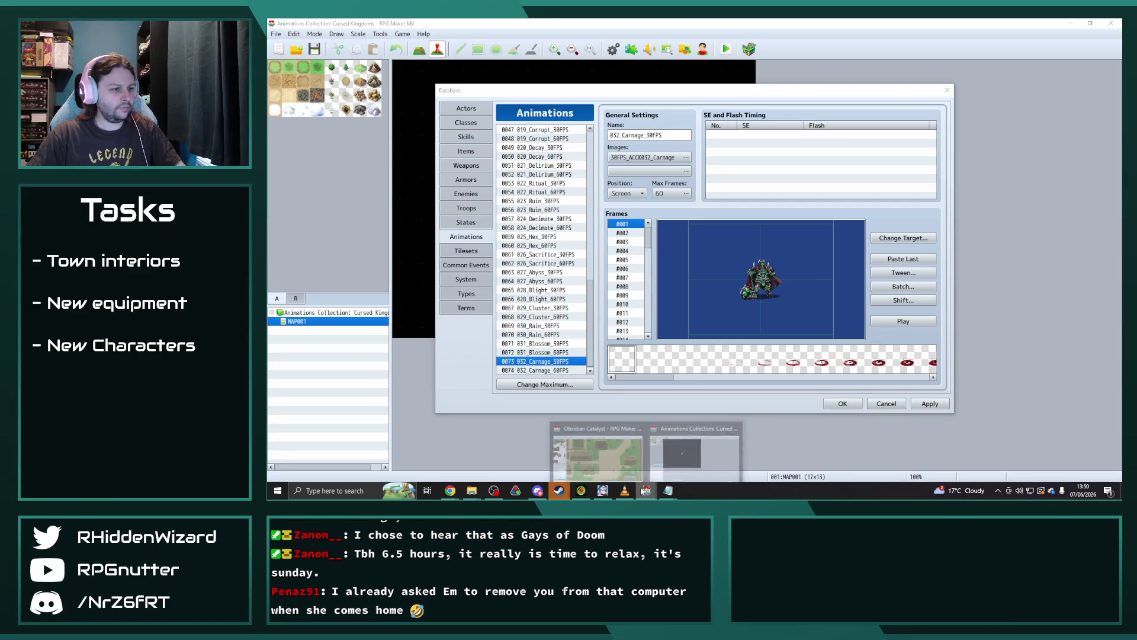
left_click(592, 450)
key("ctrl+v")
double_click(657, 135)
type("Carnage")
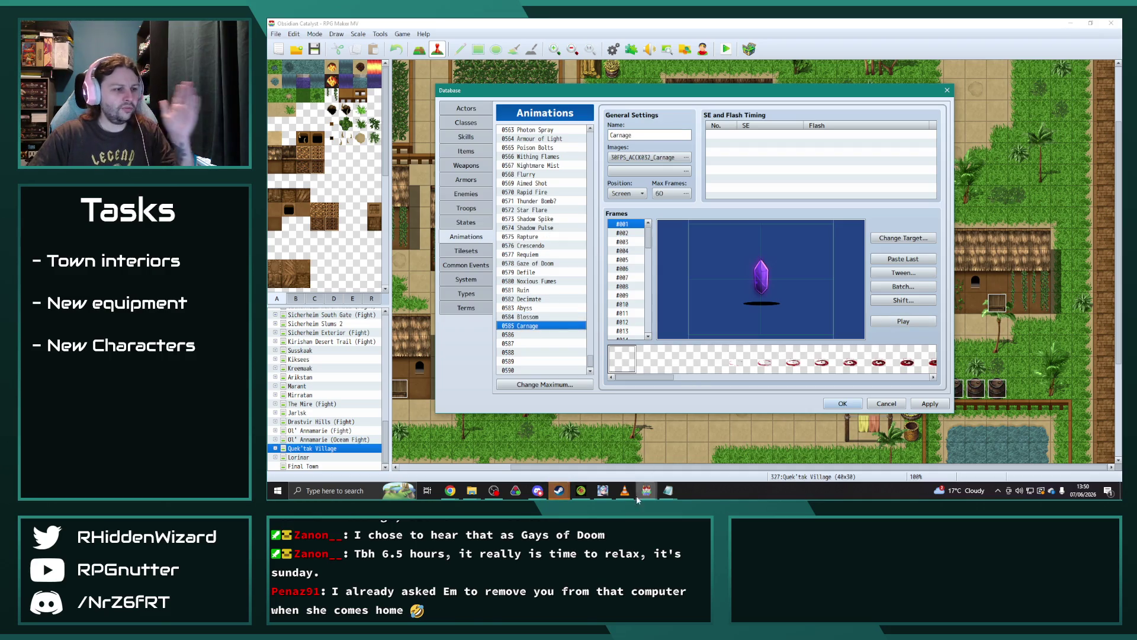
left_click(842, 403)
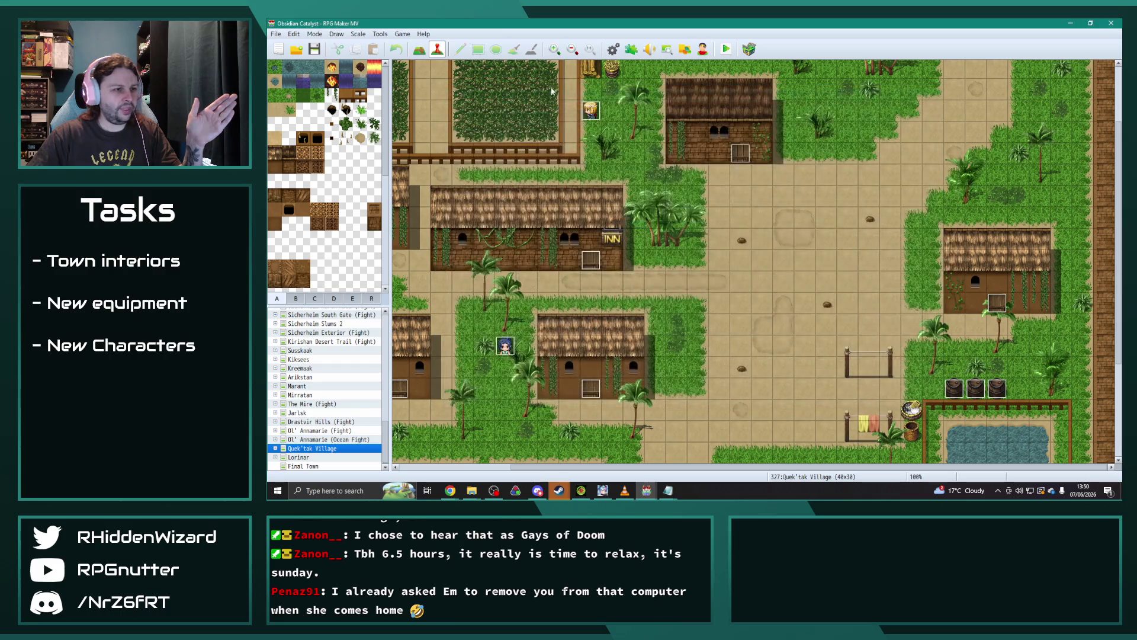
Step: Save Obsidian Catalyst and close the Cursed Kingdoms database, discarding its changes
left_click(314, 48)
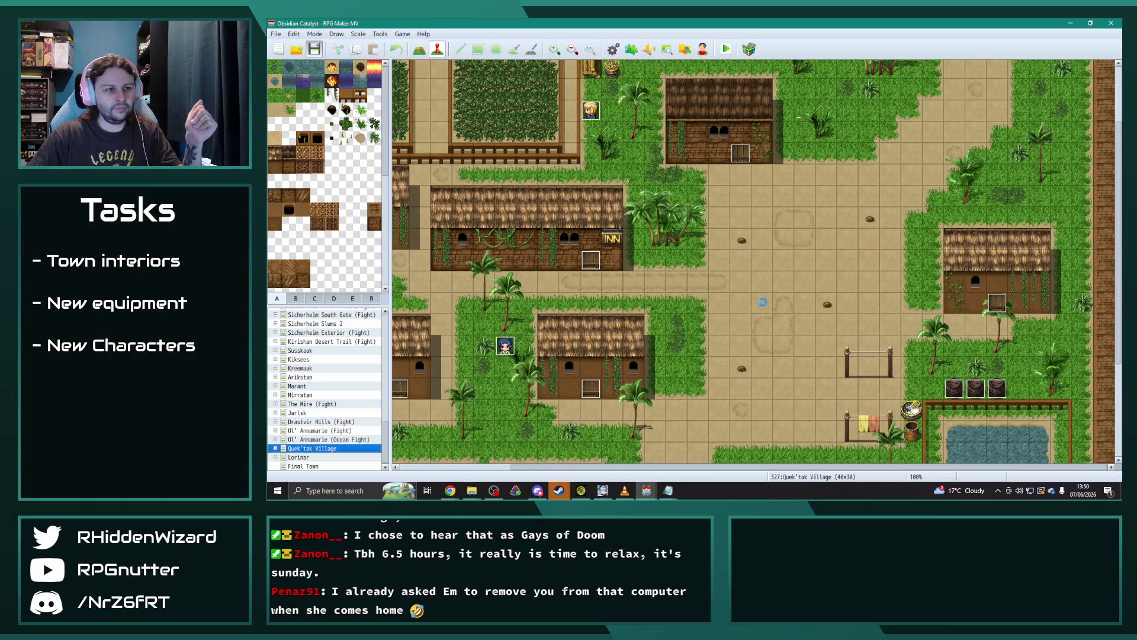
left_click(697, 450)
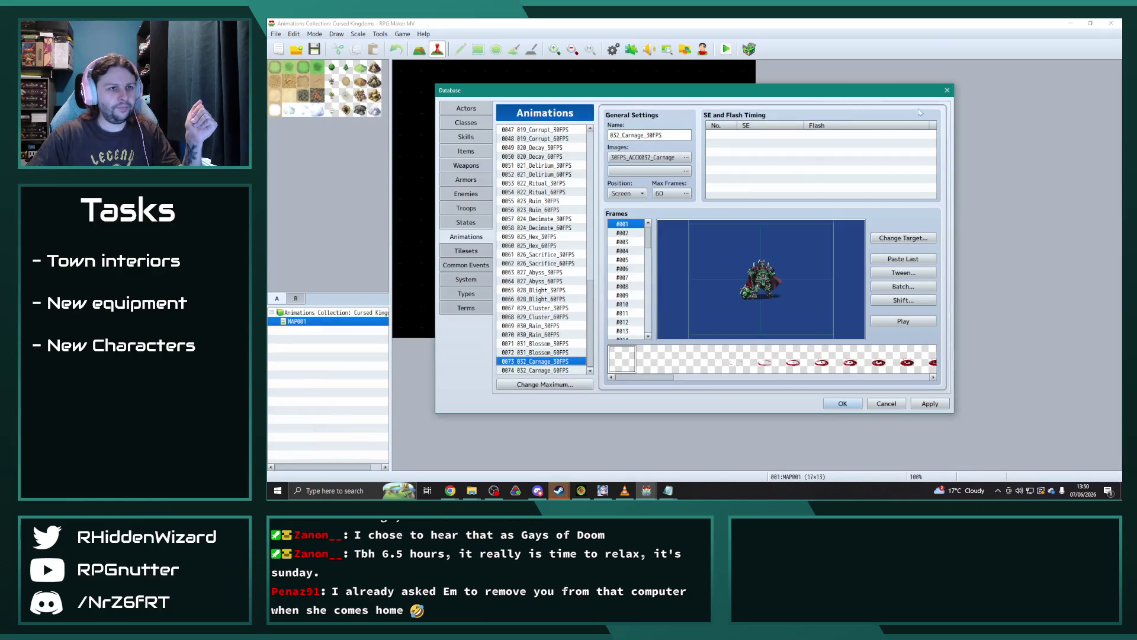
left_click(946, 90)
left_click(689, 268)
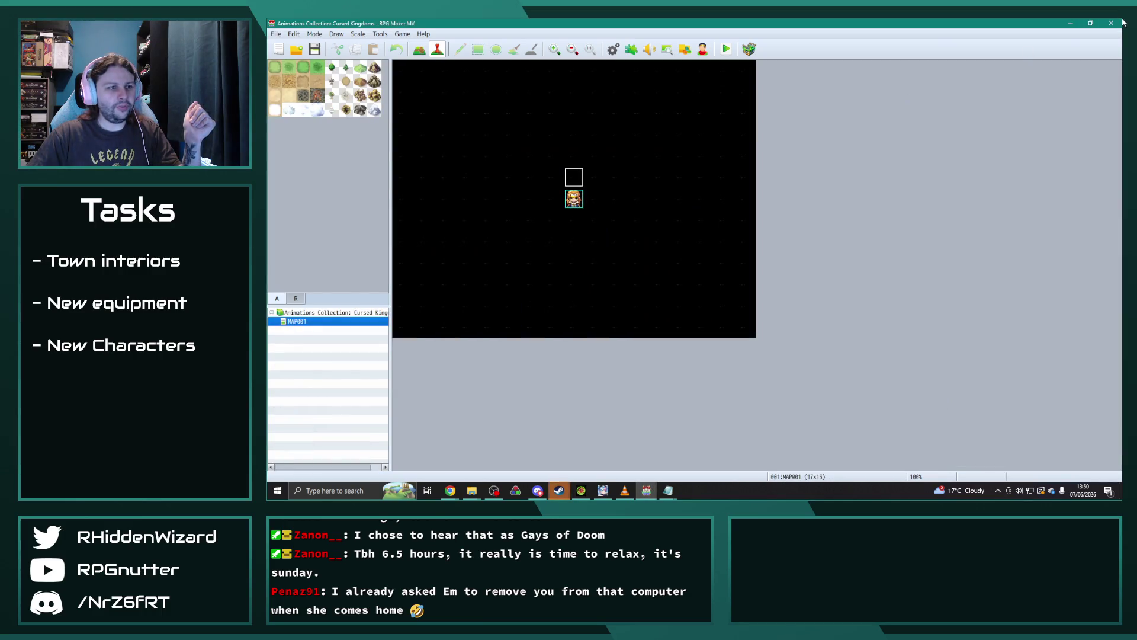
Step: Close the Cursed Kingdoms project window and bring the img/animations Explorer window forward
left_click(1112, 23)
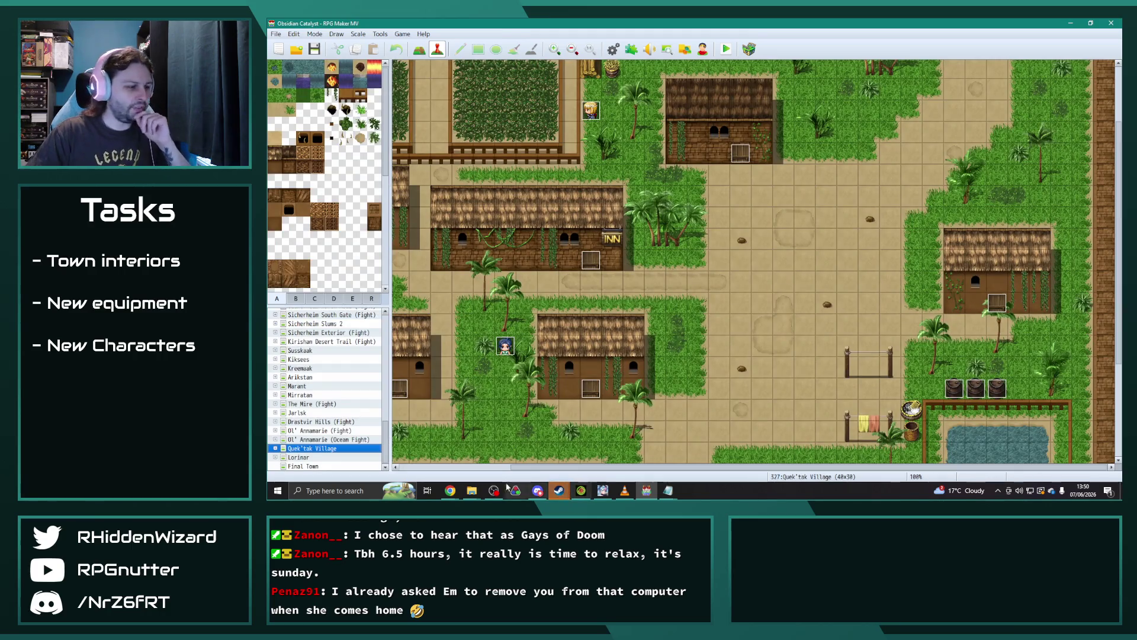
left_click(472, 491)
left_click(449, 451)
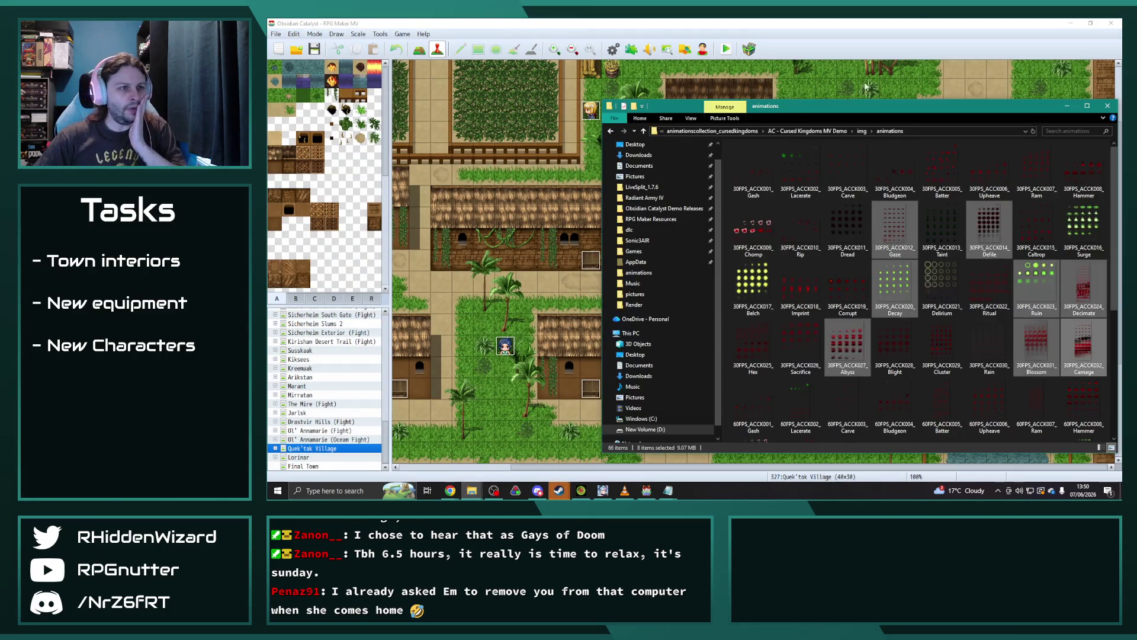
Step: Go up to 01 Animations, glance at the TTKOZ pack, then open the KotatsuAkira pack
left_click(712, 131)
left_click(776, 131)
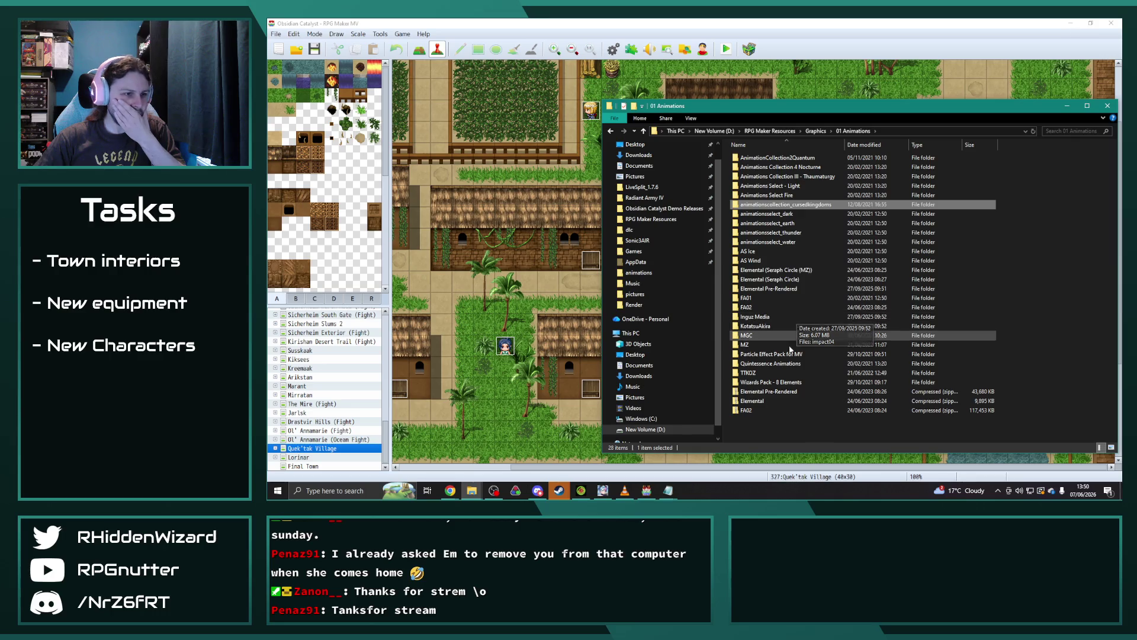
double_click(765, 374)
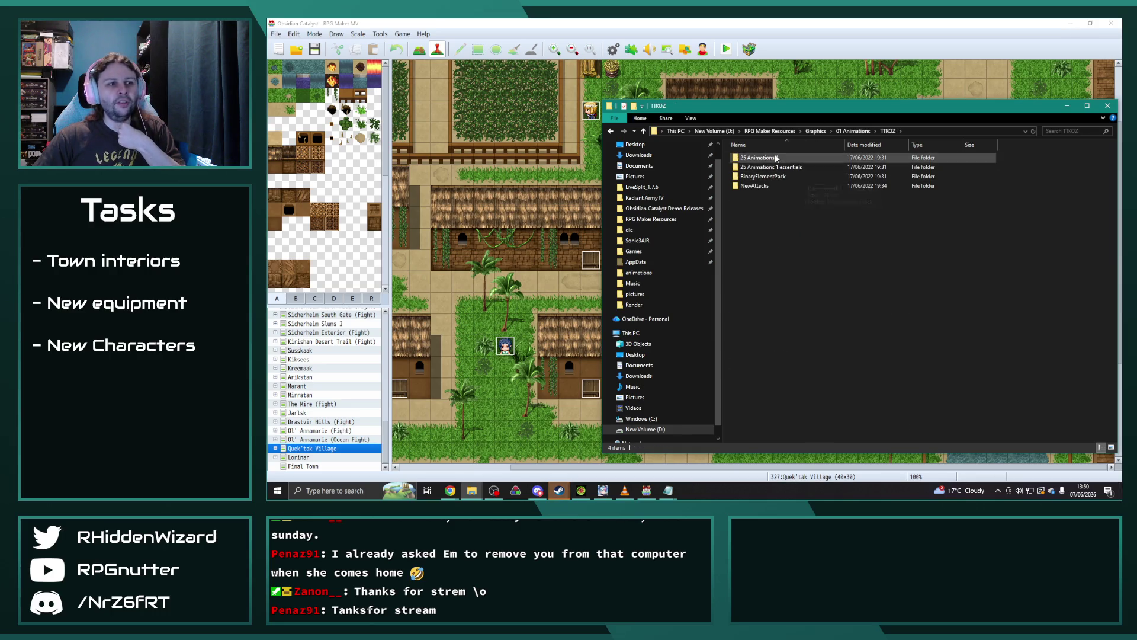
left_click(852, 131)
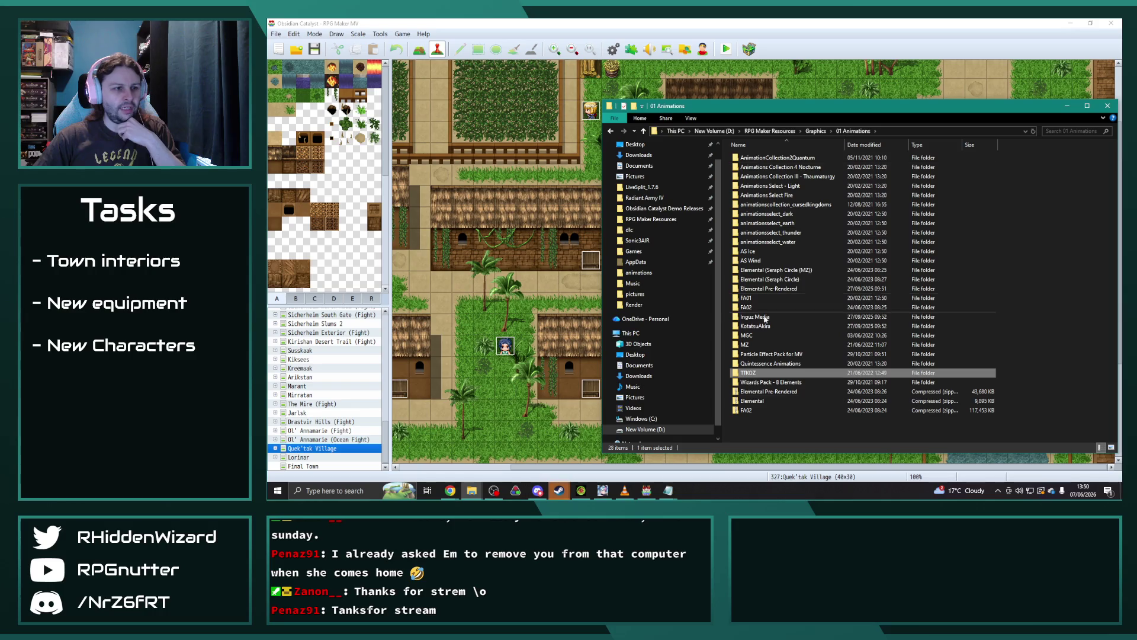
double_click(764, 326)
left_click_drag(835, 112, 719, 63)
Step: Browse the BFX2014-2A and EmpoweredDevilishFX005 folders inside KotatsuAkira
double_click(679, 127)
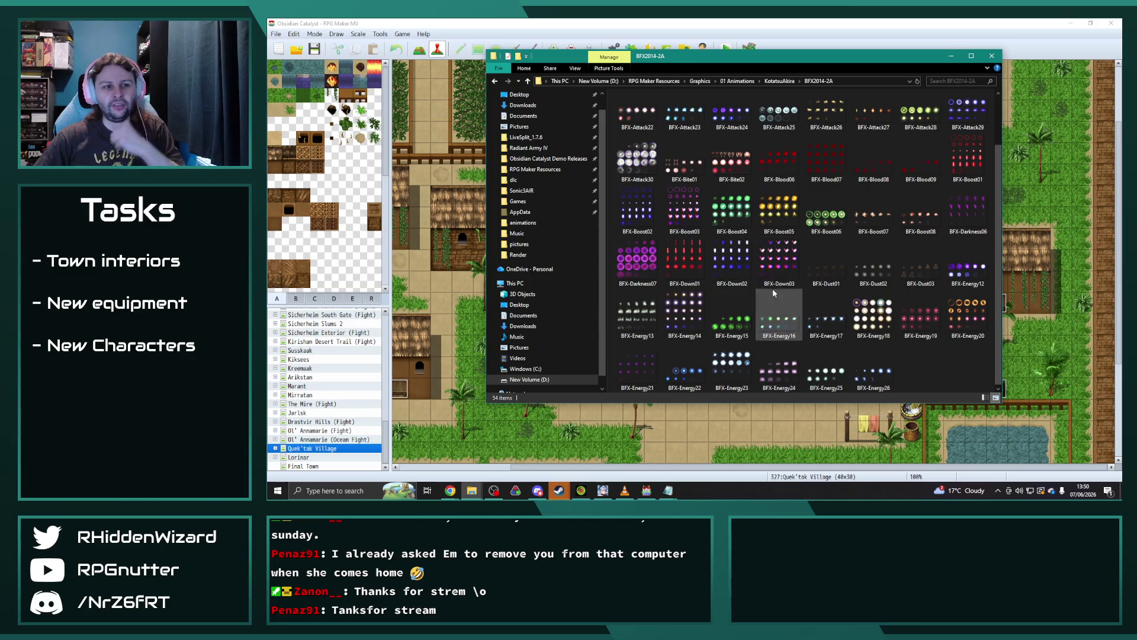
left_click(779, 81)
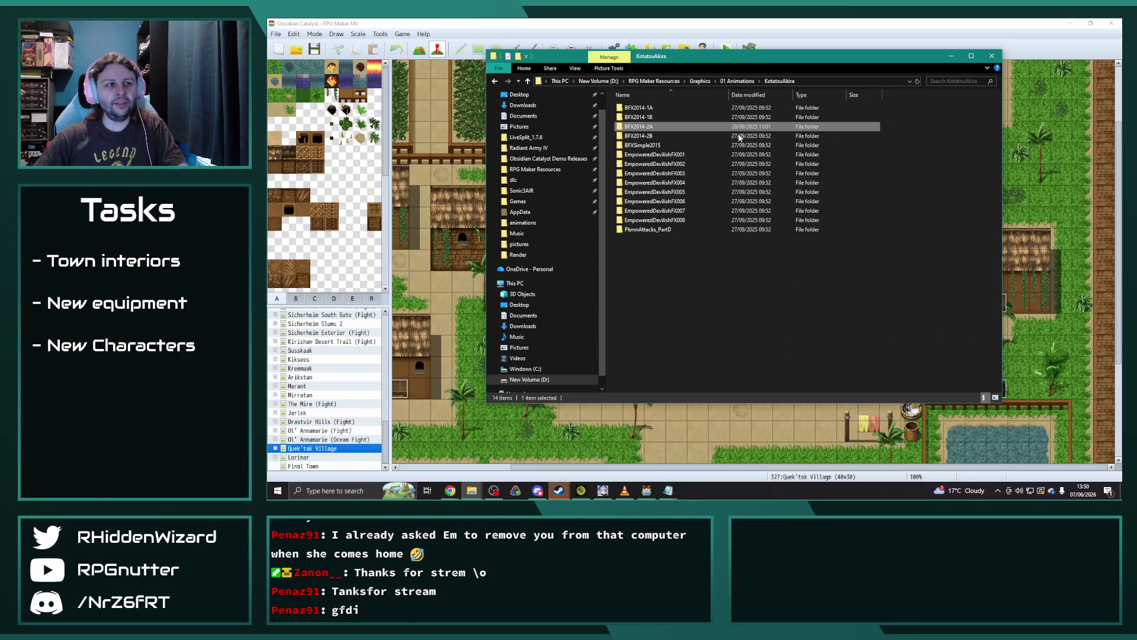
double_click(655, 192)
scroll(779, 258, "down", 3)
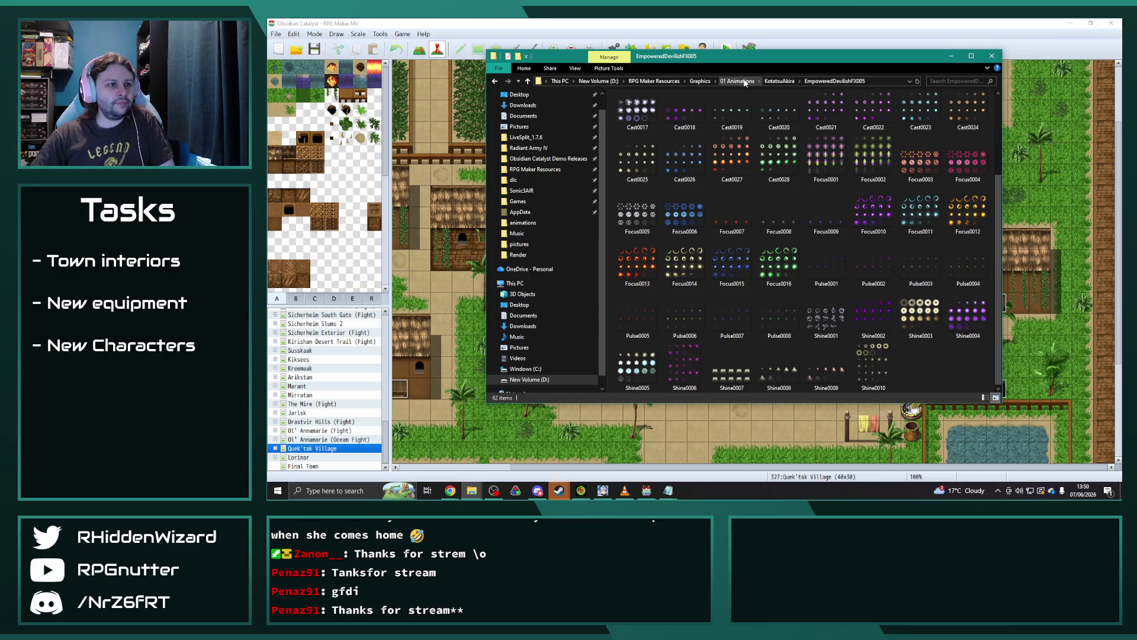
left_click(786, 83)
double_click(672, 193)
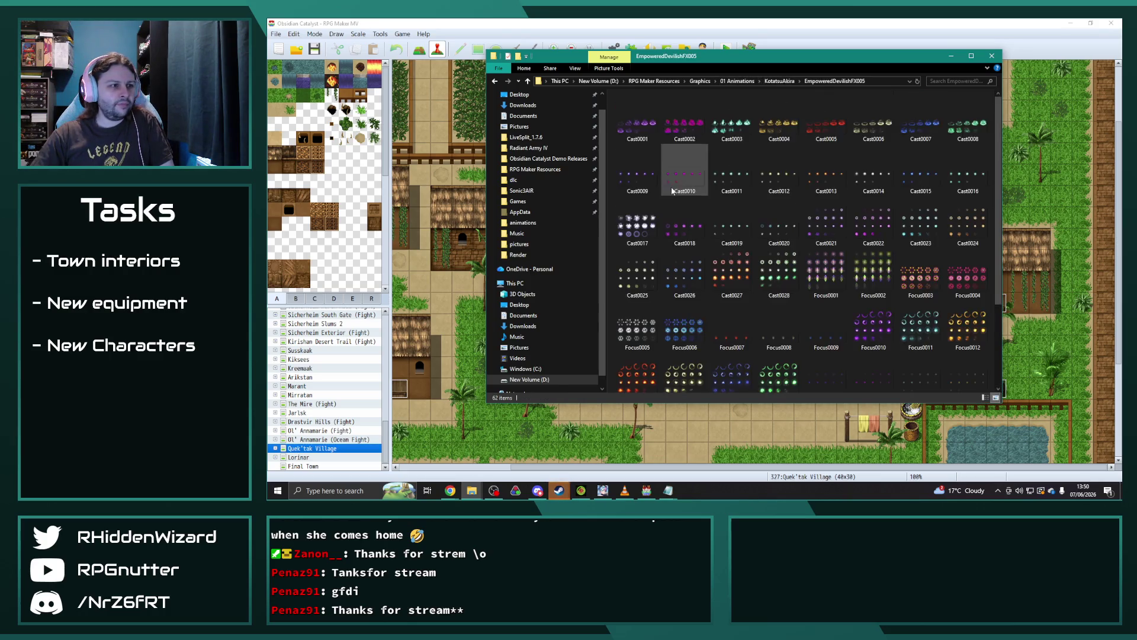
left_click(763, 81)
Step: Open EmpoweredDevilishFX008, scroll its thumbnails, and preview the Ravage0004 sheet
double_click(666, 218)
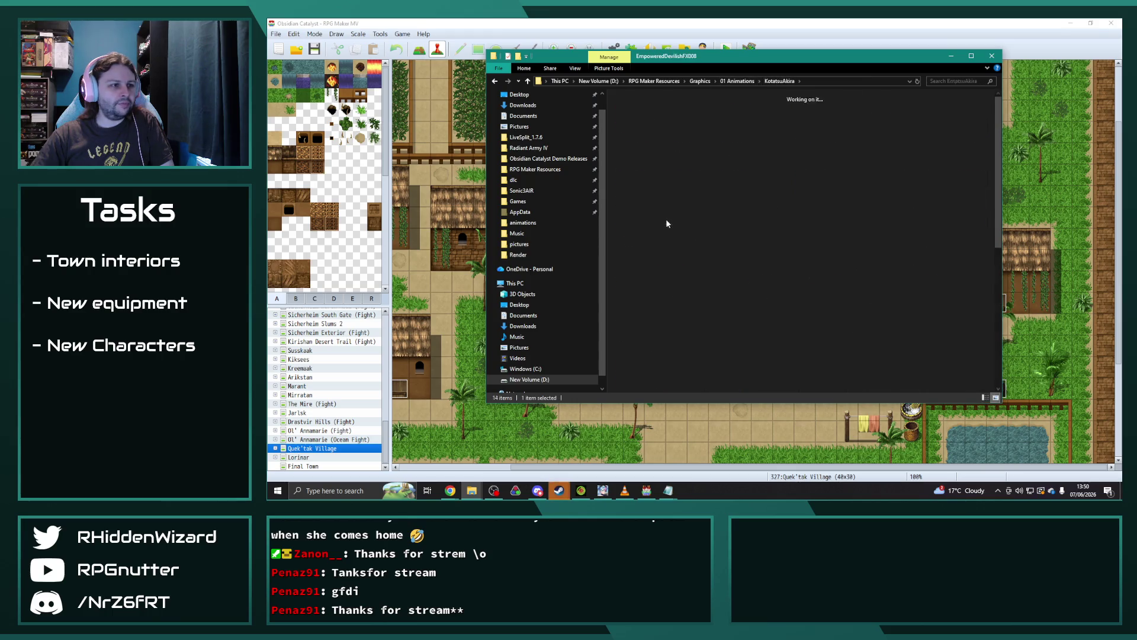
scroll(953, 236, "down", 5)
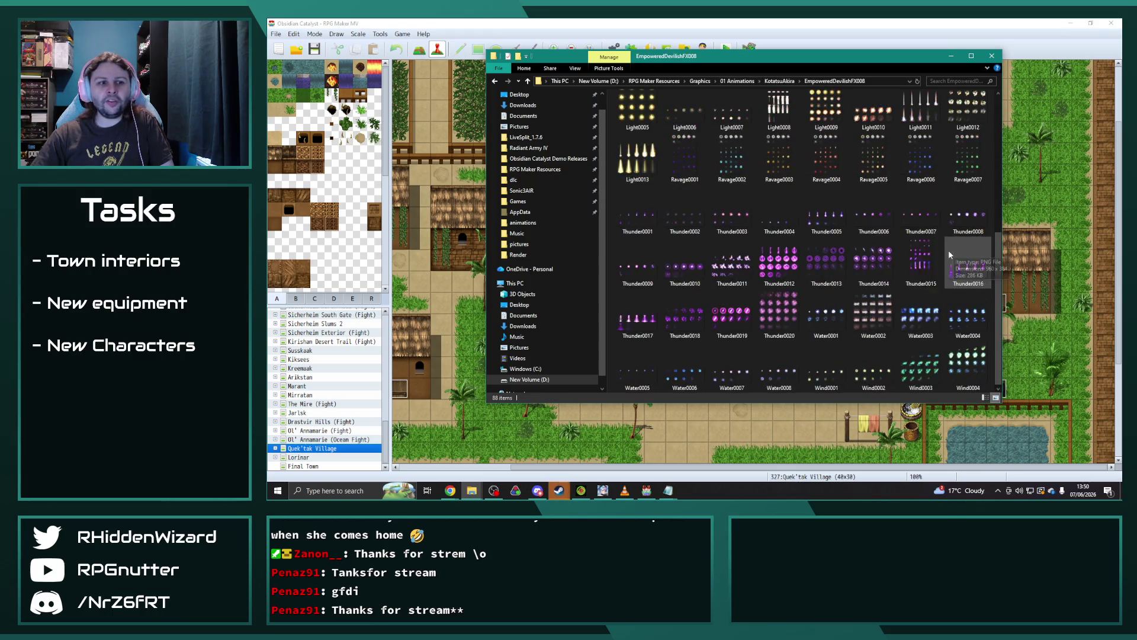
scroll(888, 202, "up", 5)
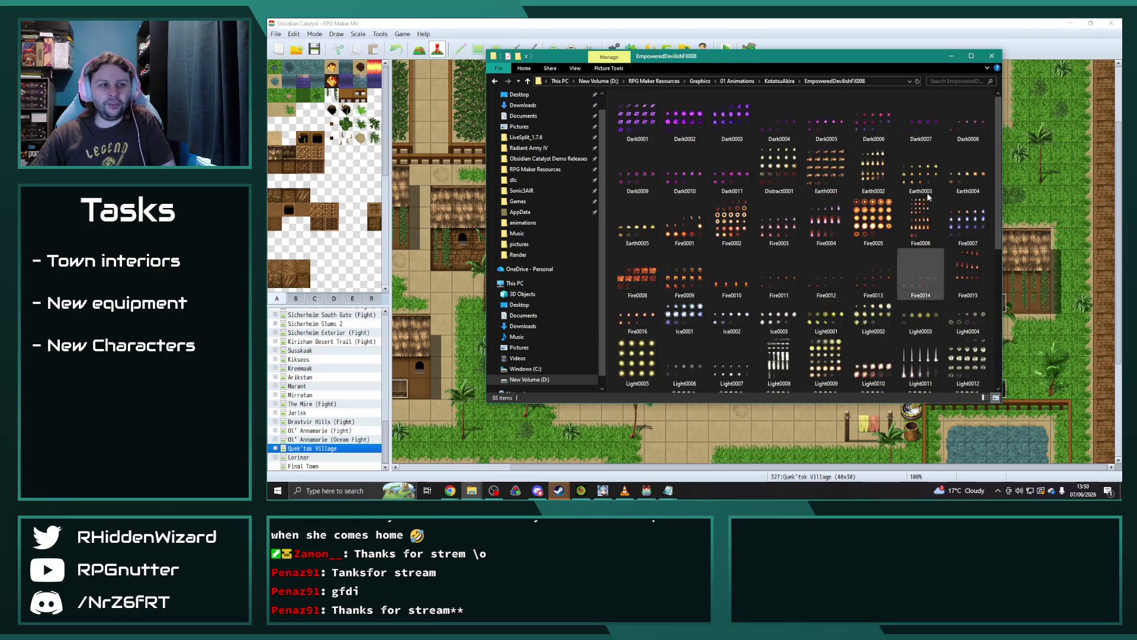
scroll(755, 280, "down", 4)
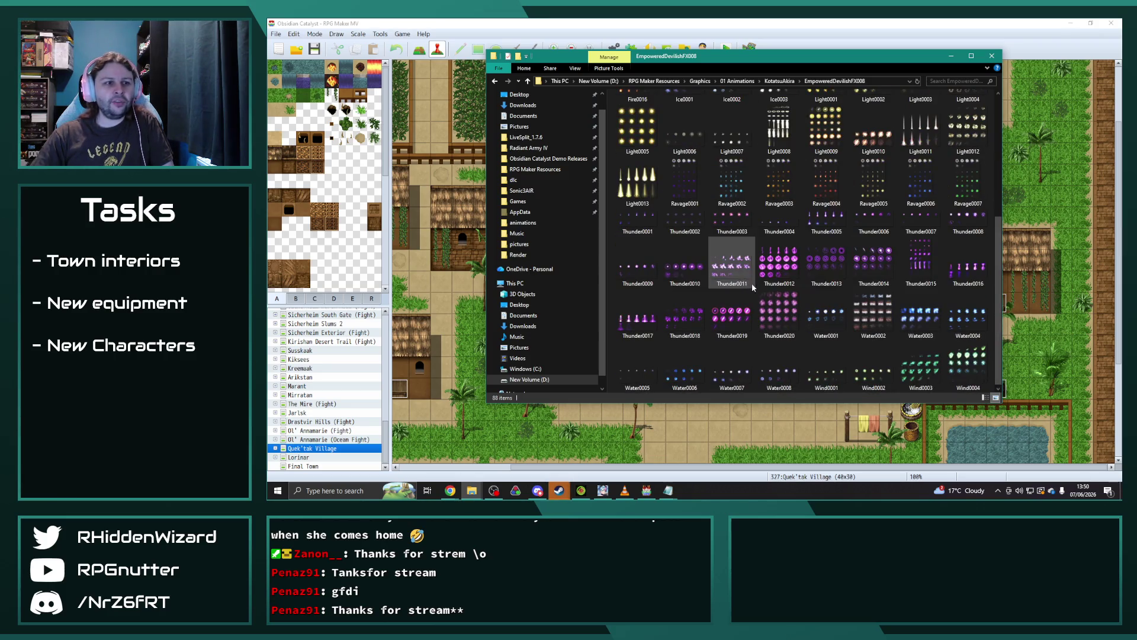
double_click(827, 178)
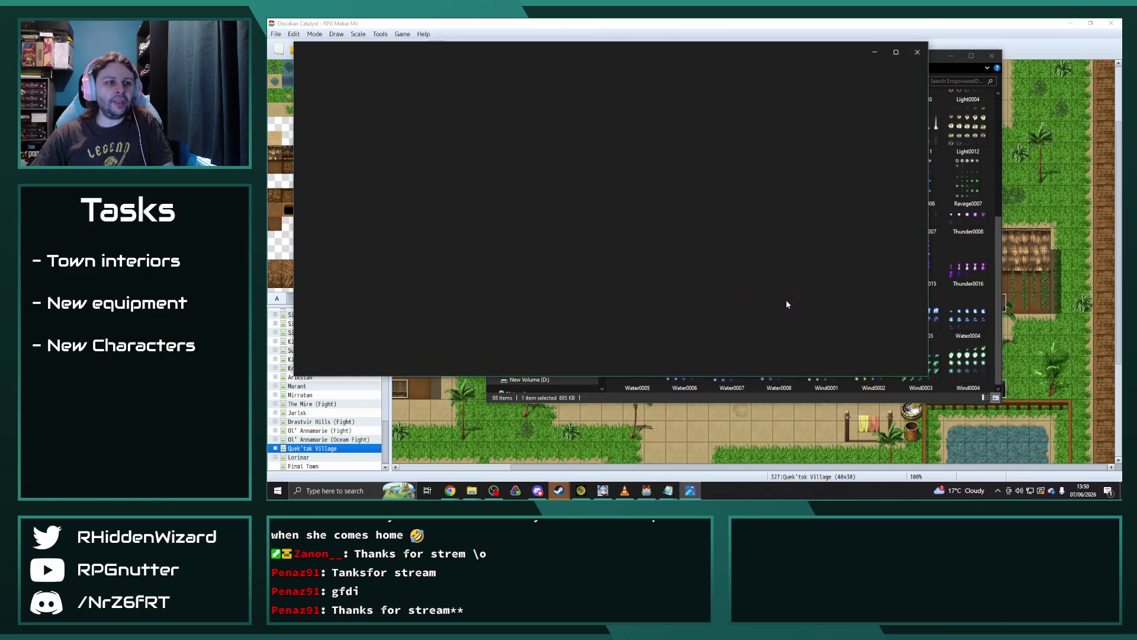
left_click(917, 52)
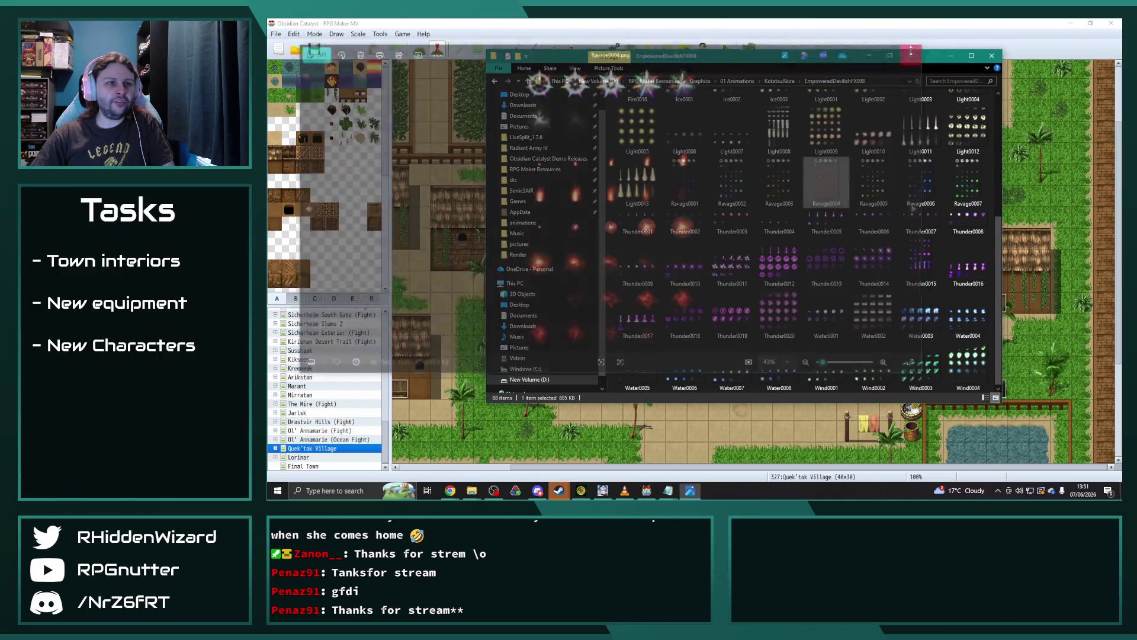
double_click(832, 129)
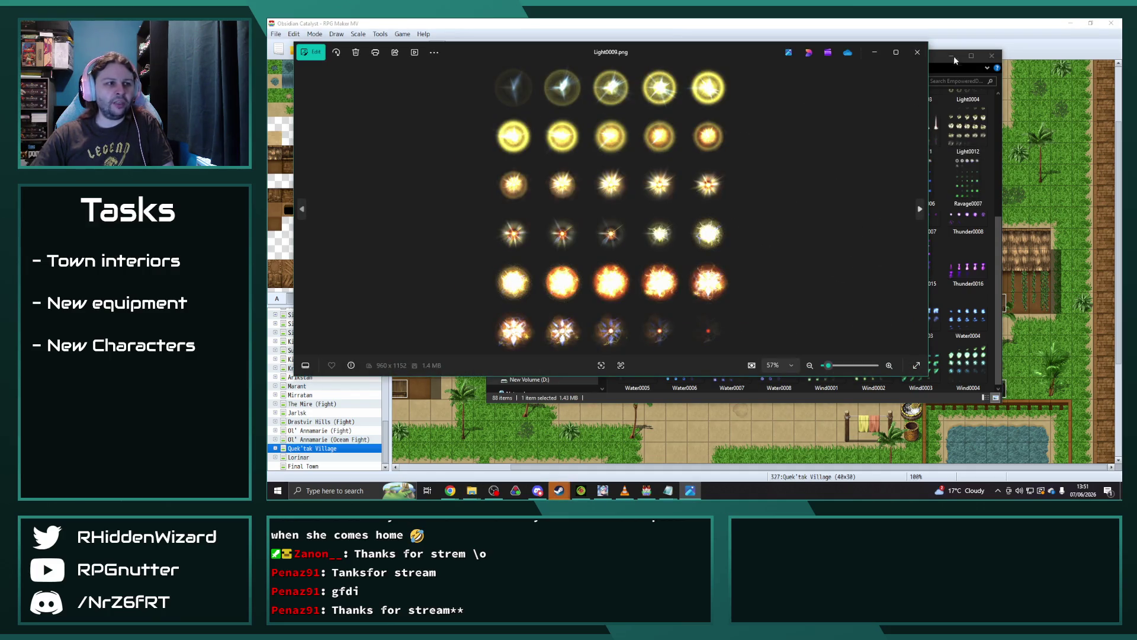
left_click(905, 55)
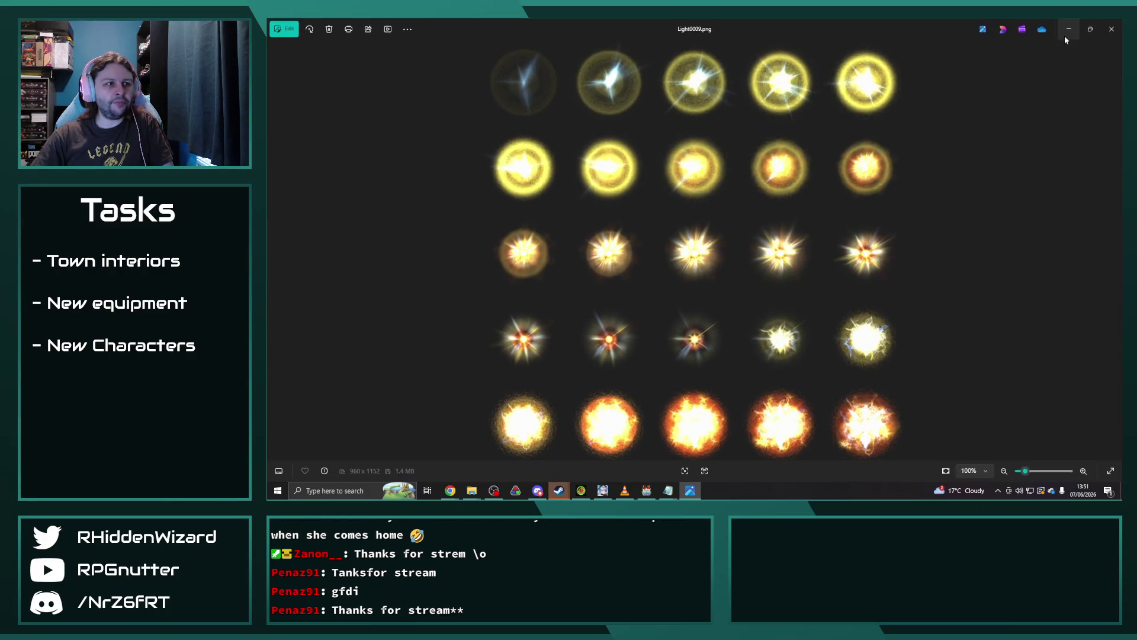
left_click(1111, 28)
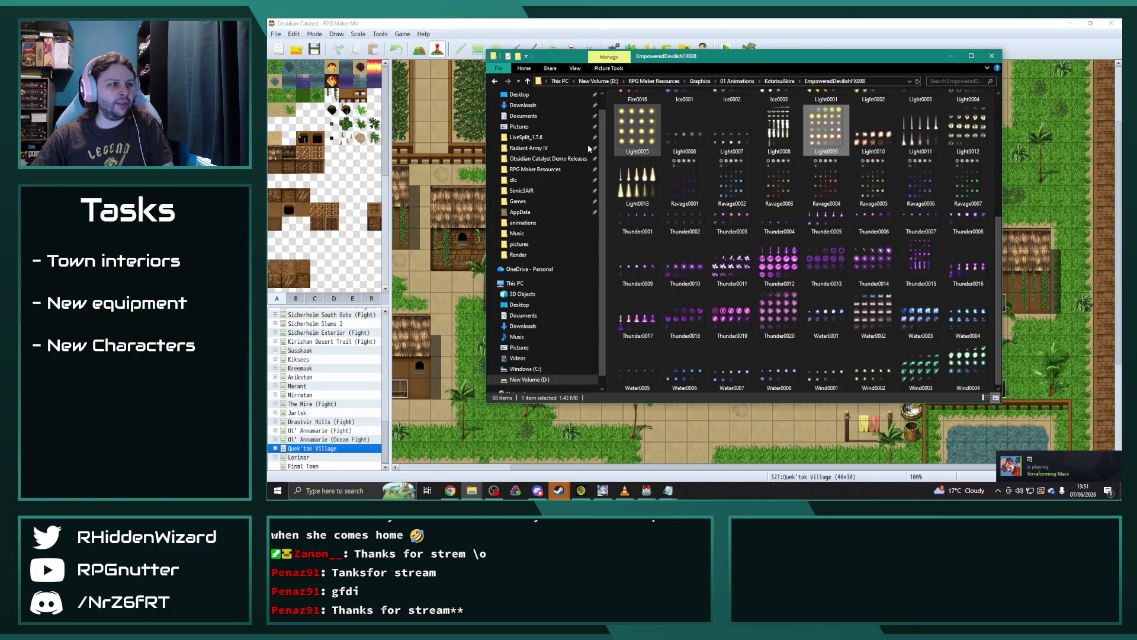
Step: Browse the dlc folder and peek inside Magic_and_SFPack(for_v1.6)
left_click(541, 183)
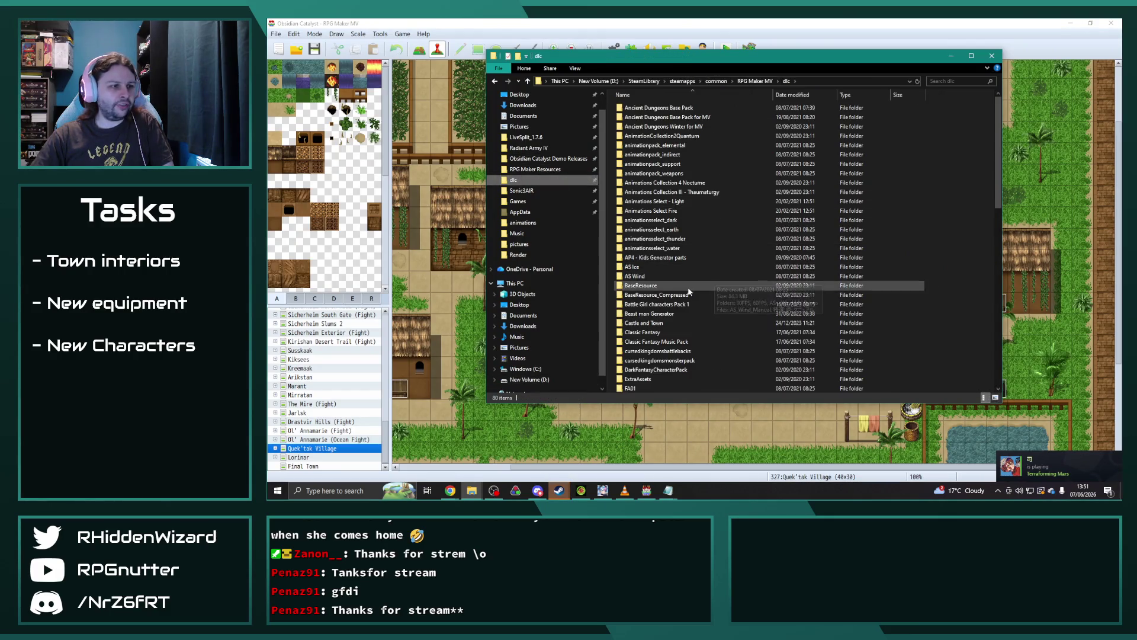
scroll(699, 290, "down", 7)
scroll(706, 296, "down", 9)
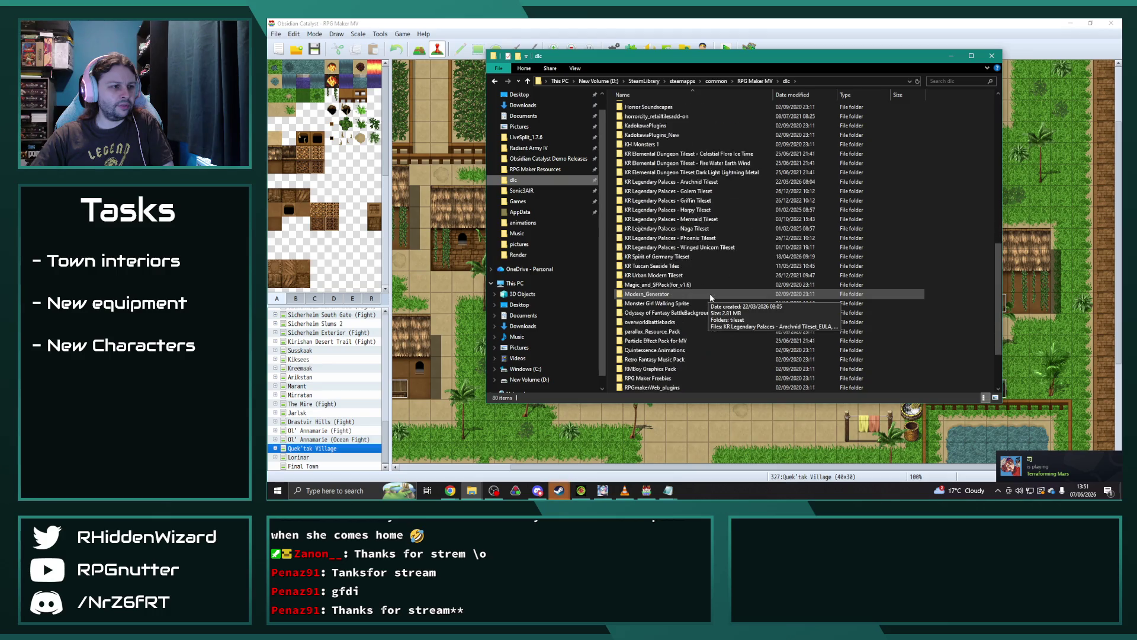
double_click(669, 228)
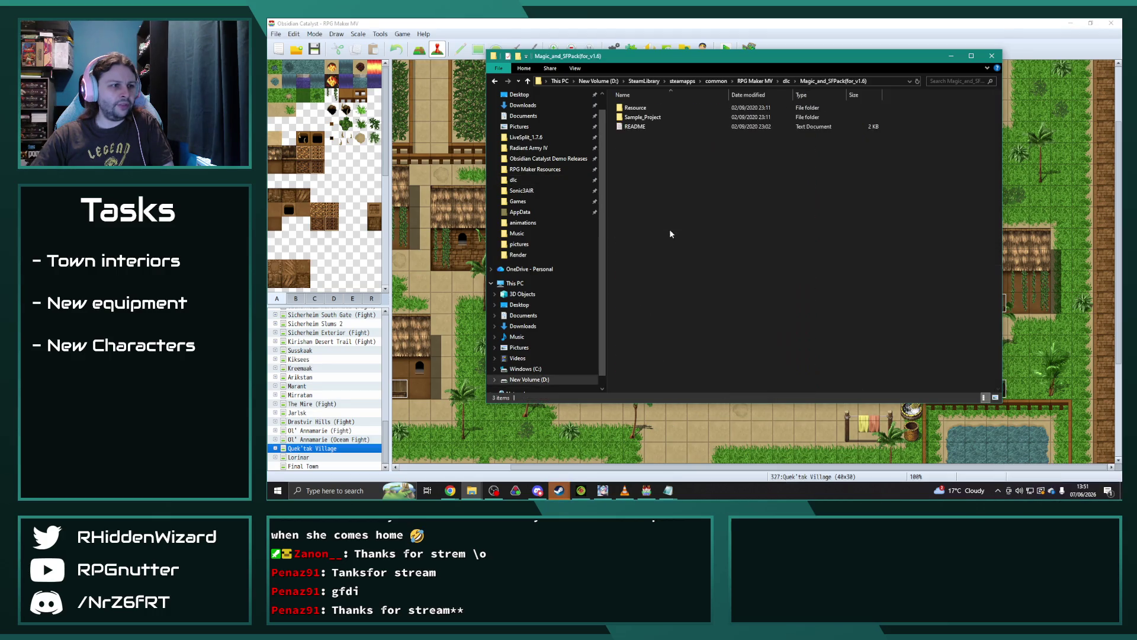
left_click(786, 81)
scroll(738, 297, "up", 10)
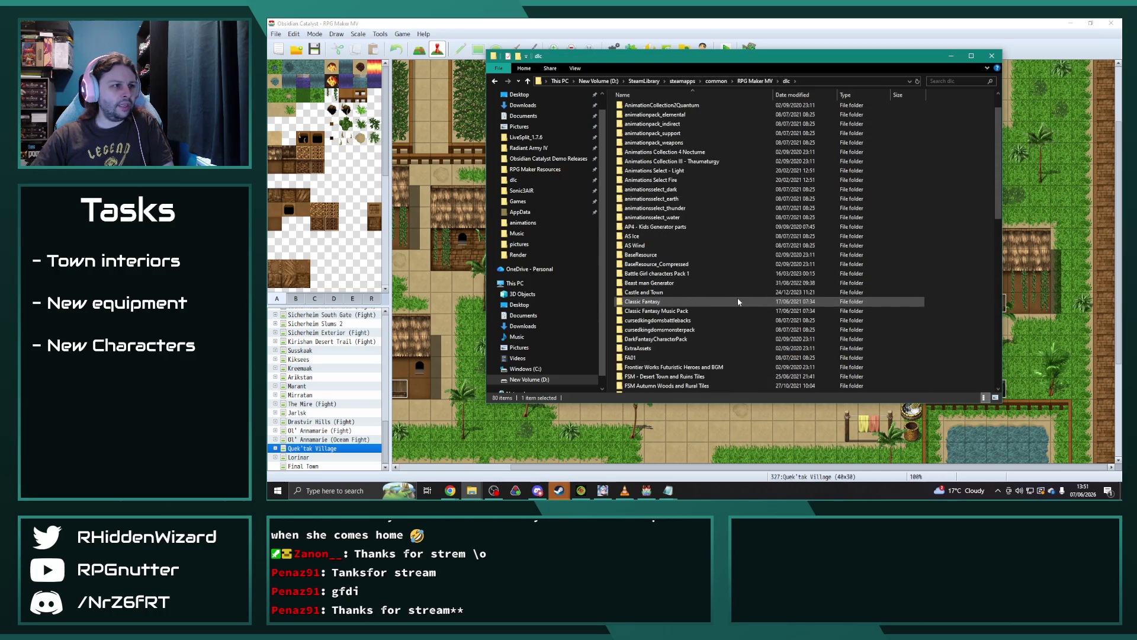
scroll(738, 301, "down", 16)
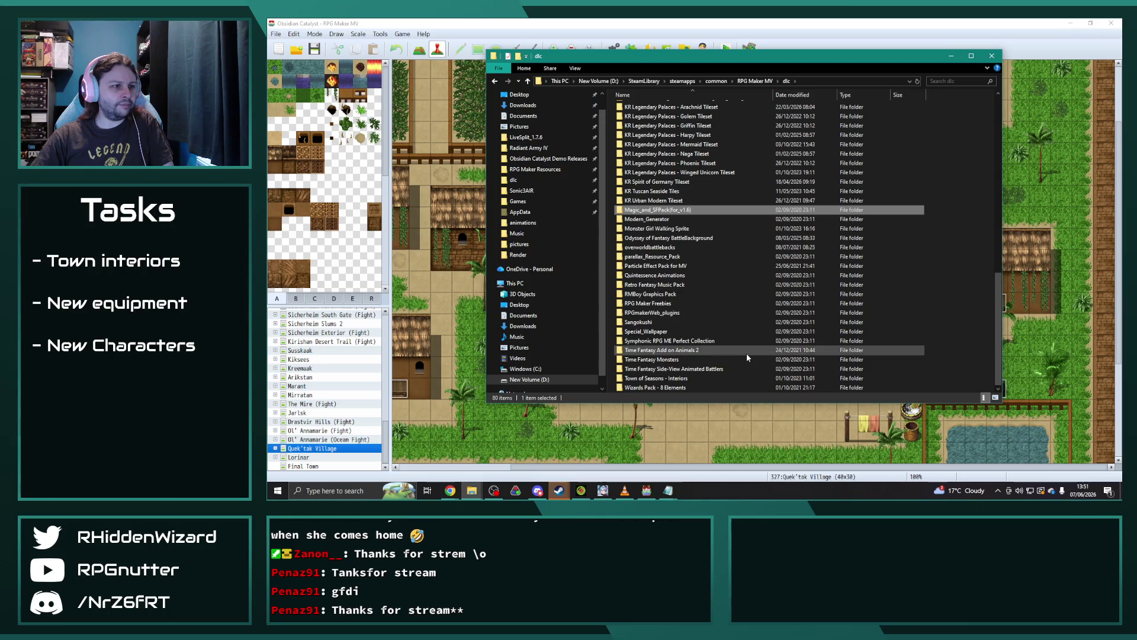
Step: In RPG Maker Resources, glance at Background Ambience, then open Graphics > 01 Animations
left_click(535, 170)
double_click(643, 108)
left_click(654, 81)
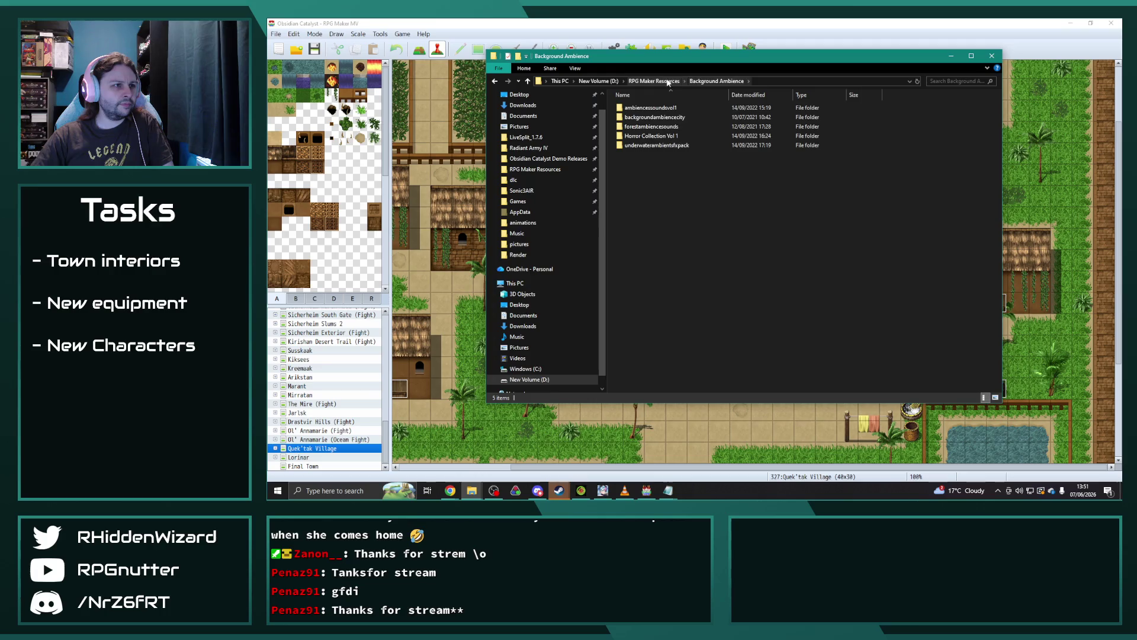
double_click(639, 115)
double_click(647, 109)
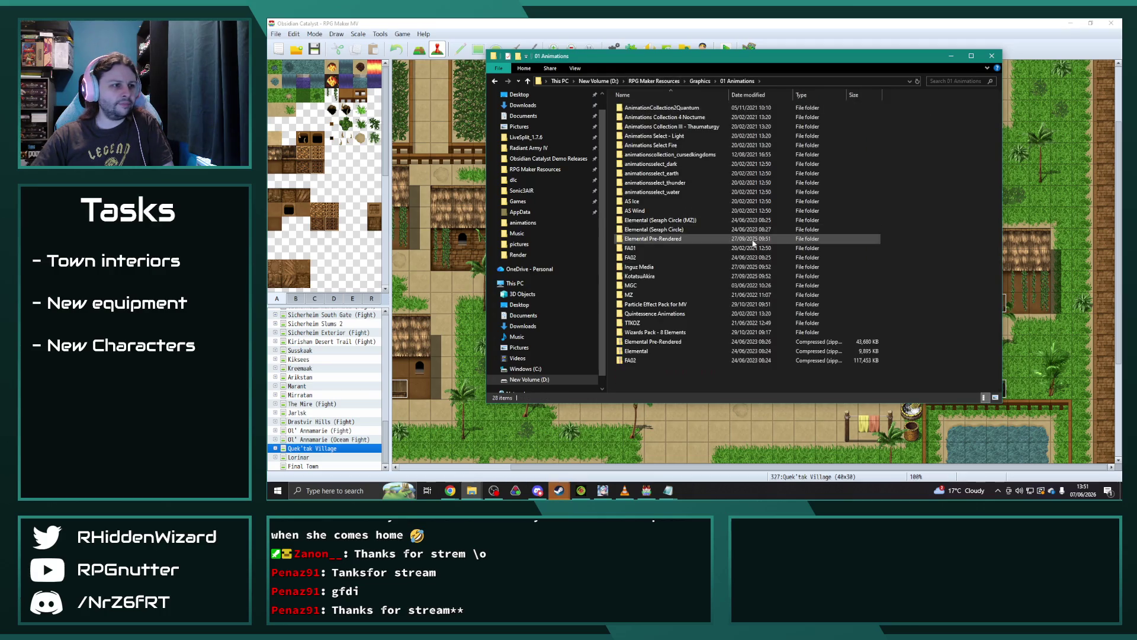
Step: Check the Elemental (Seraph Circle) Render folder, then open Elemental Pre-Rendered > Render
double_click(663, 230)
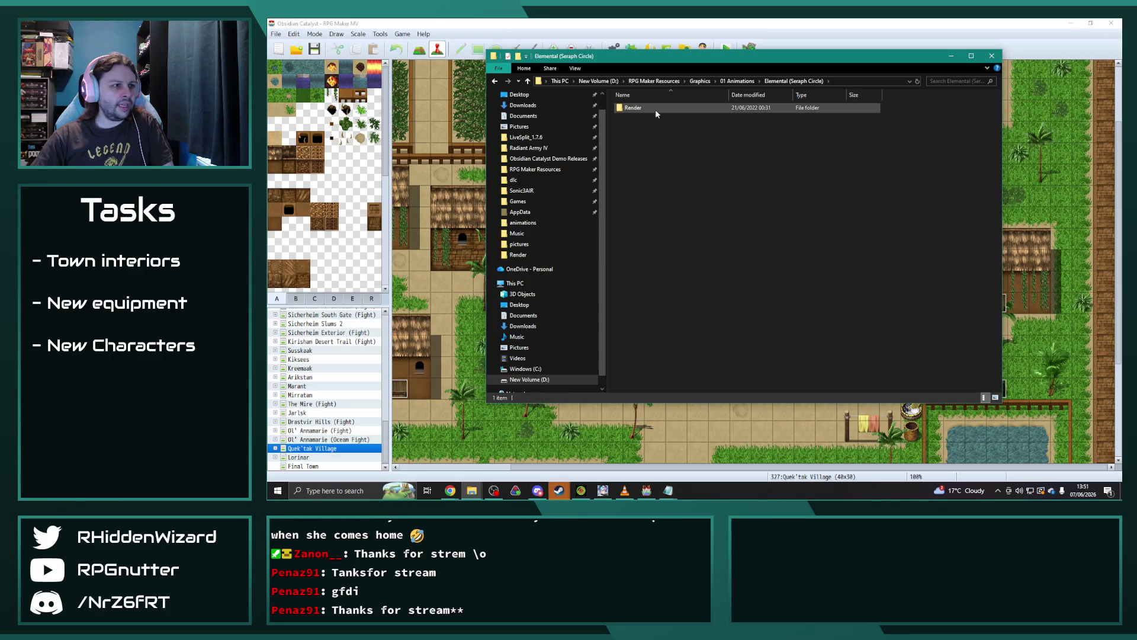
double_click(656, 109)
key("BackSpace")
key("BackSpace")
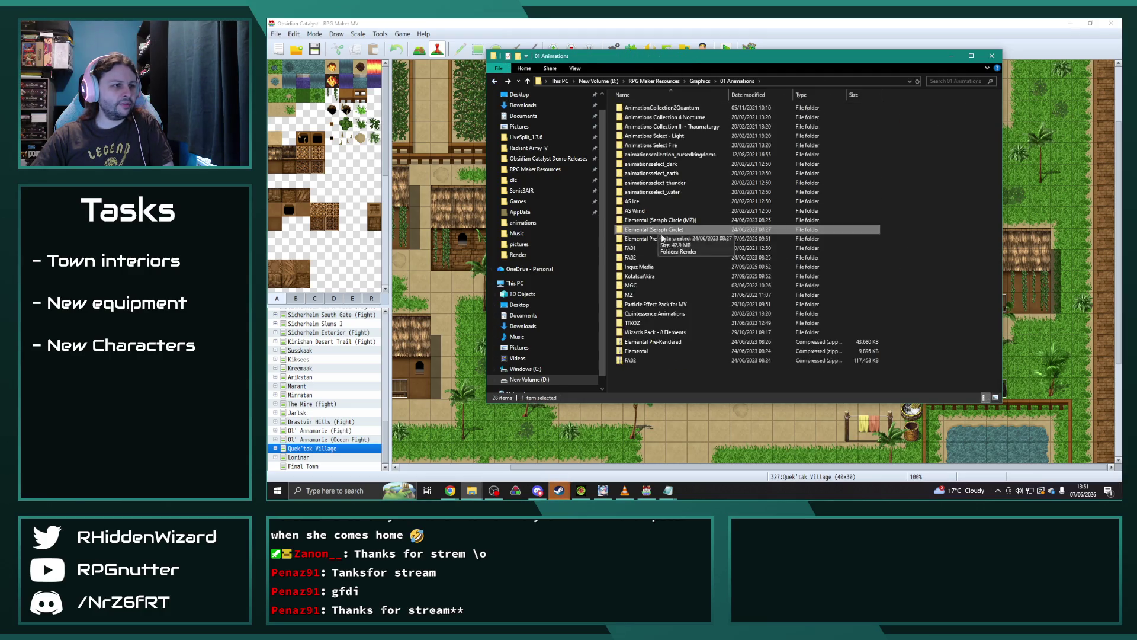
double_click(654, 239)
double_click(643, 109)
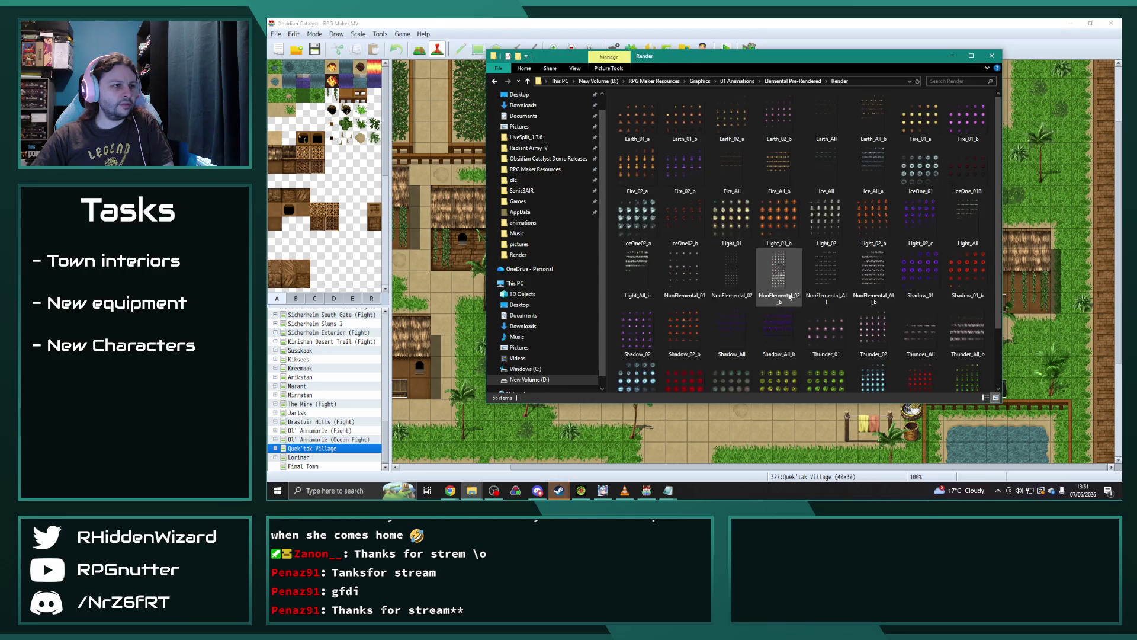
scroll(788, 294, "down", 1)
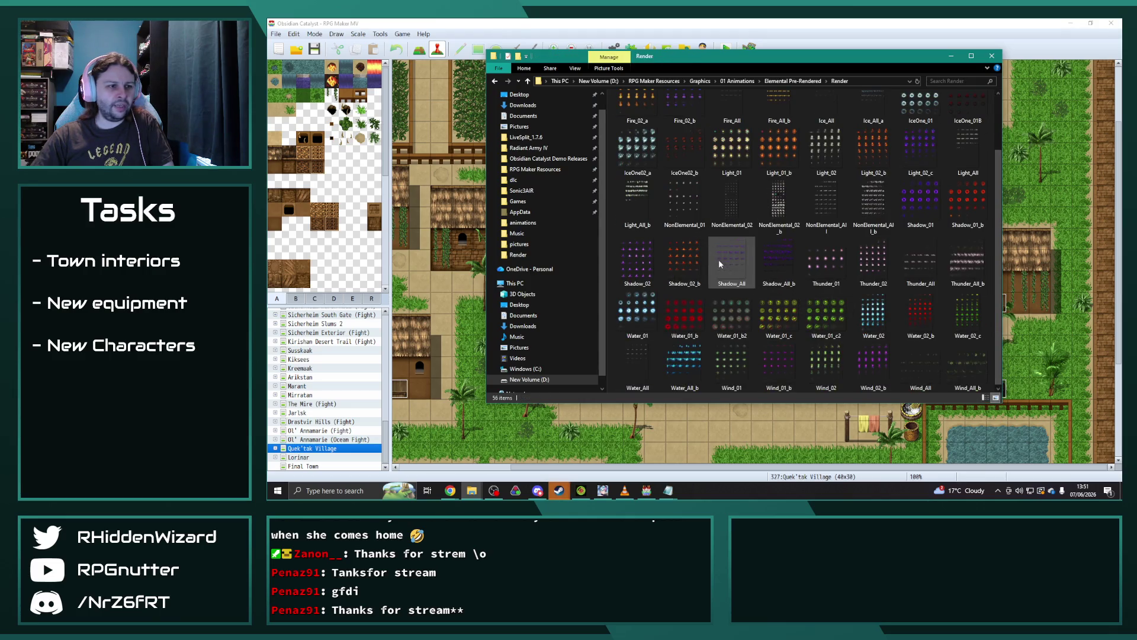